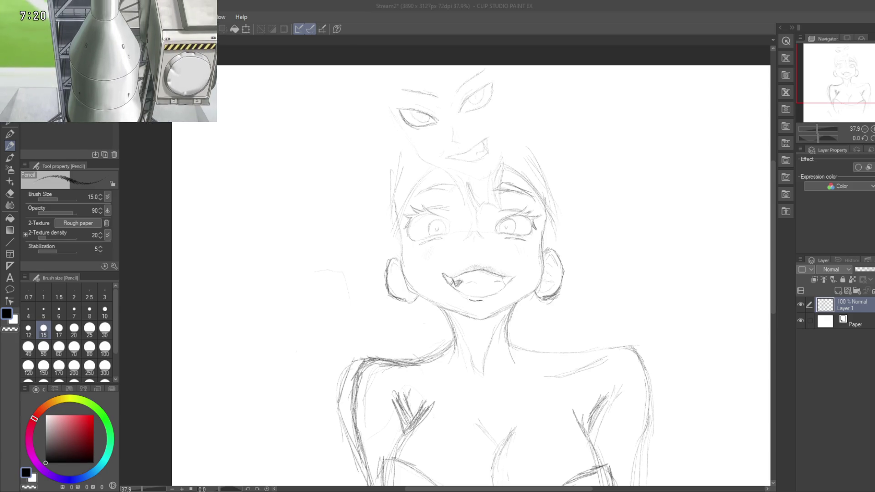
Step: Add a pencil hatch stroke across the girl's chest
{"action": "left_click", "coordinate": [426, 387]}
{"action": "left_click_drag", "start_coordinate": [456, 319], "coordinate": [502, 210]}
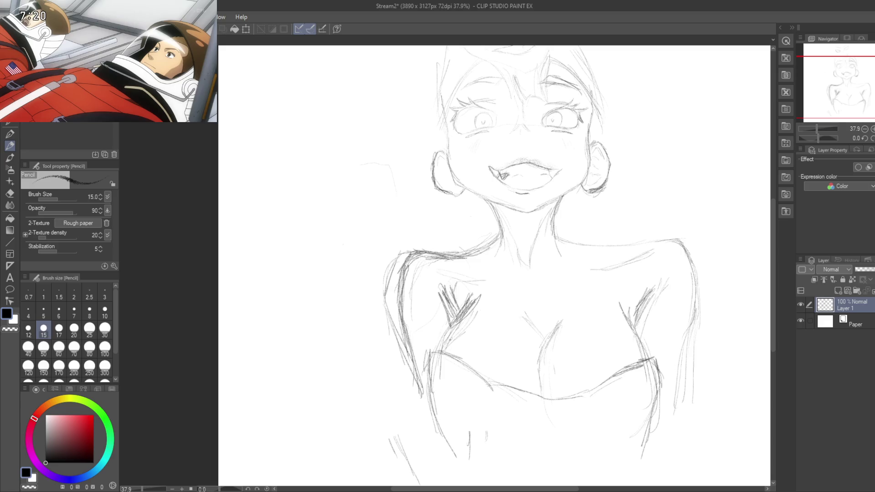
{"action": "left_click_drag", "start_coordinate": [481, 300], "coordinate": [455, 332]}
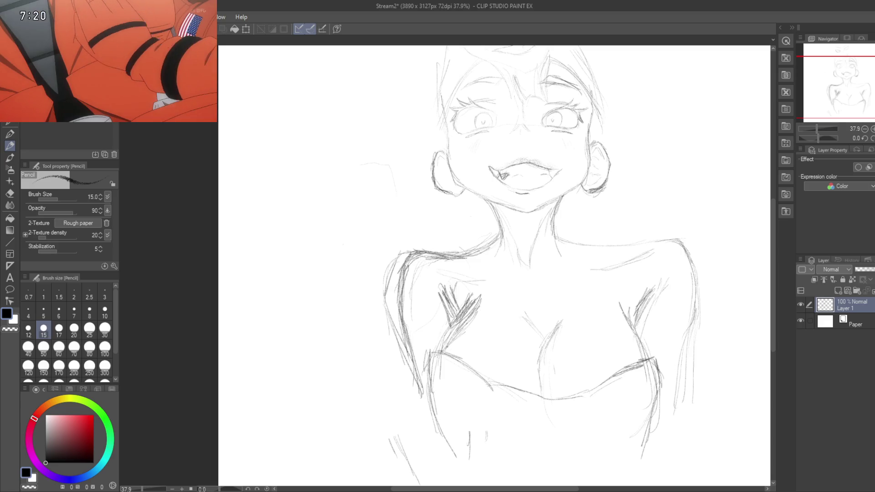
{"action": "left_click_drag", "start_coordinate": [454, 347], "coordinate": [434, 312]}
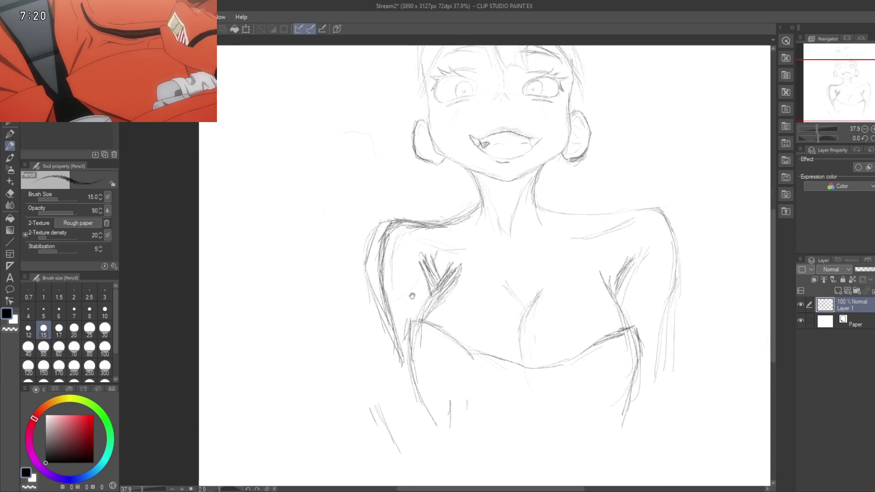
Step: Erase the dark strokes on the left shoulder and left chest hatching with the Hard eraser
{"action": "key", "text": "e"}
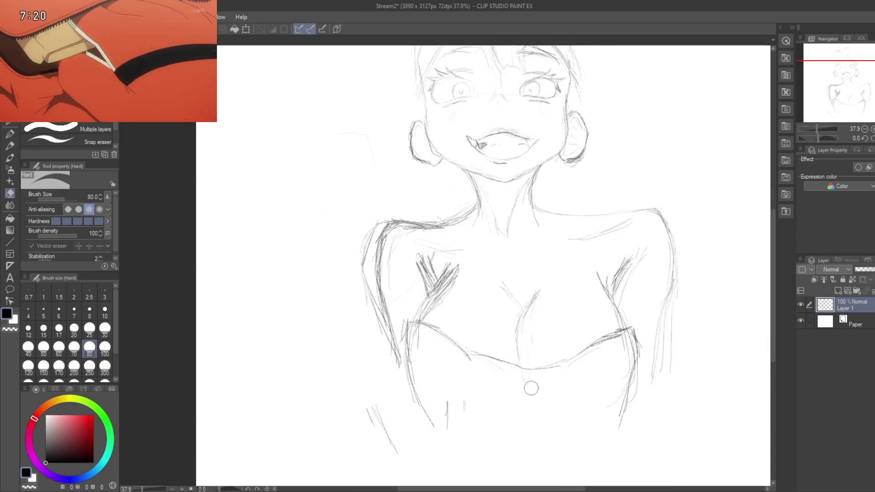
{"action": "mouse_move", "coordinate": [479, 396]}
{"action": "left_mouse_down"}
{"action": "mouse_move", "coordinate": [545, 382]}
{"action": "mouse_move", "coordinate": [564, 441]}
{"action": "left_mouse_up"}
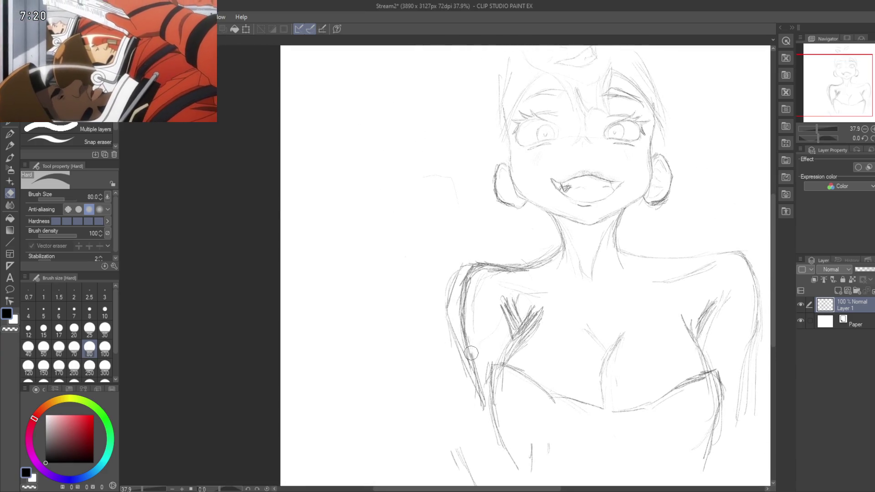
{"action": "left_click_drag", "start_coordinate": [462, 287], "coordinate": [484, 274]}
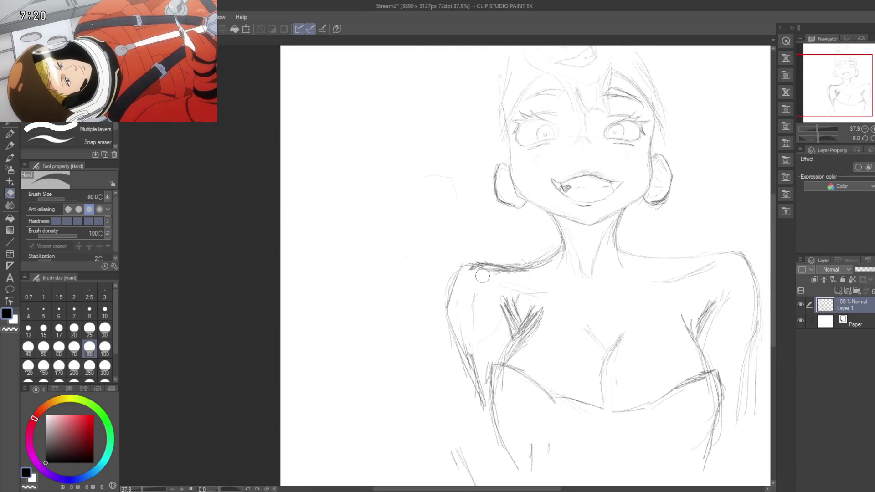
{"action": "left_click_drag", "start_coordinate": [475, 326], "coordinate": [466, 308]}
{"action": "mouse_move", "coordinate": [499, 278]}
{"action": "left_mouse_down"}
{"action": "mouse_move", "coordinate": [506, 303]}
{"action": "mouse_move", "coordinate": [515, 302]}
{"action": "mouse_move", "coordinate": [467, 322]}
{"action": "left_mouse_up"}
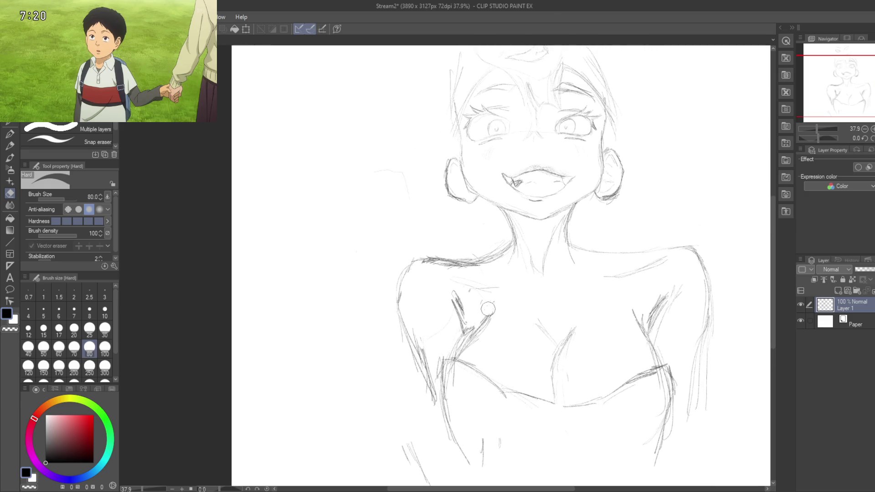
{"action": "left_click_drag", "start_coordinate": [482, 295], "coordinate": [479, 315]}
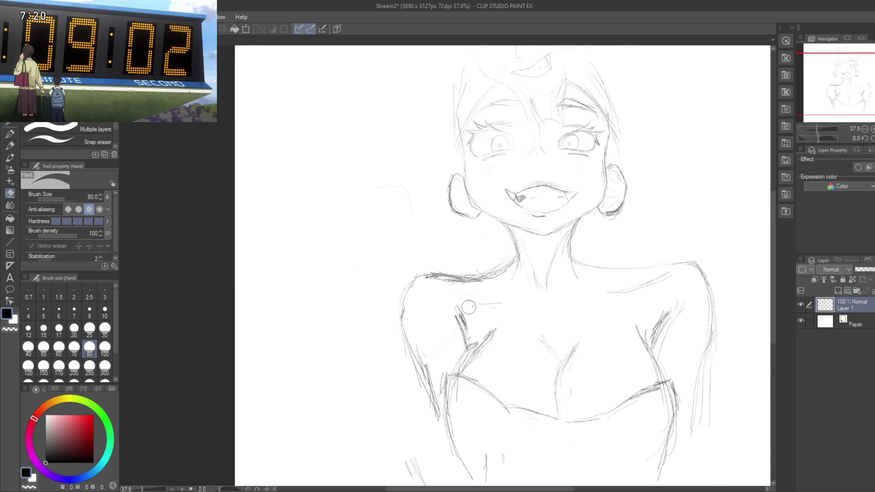
{"action": "key", "text": "p"}
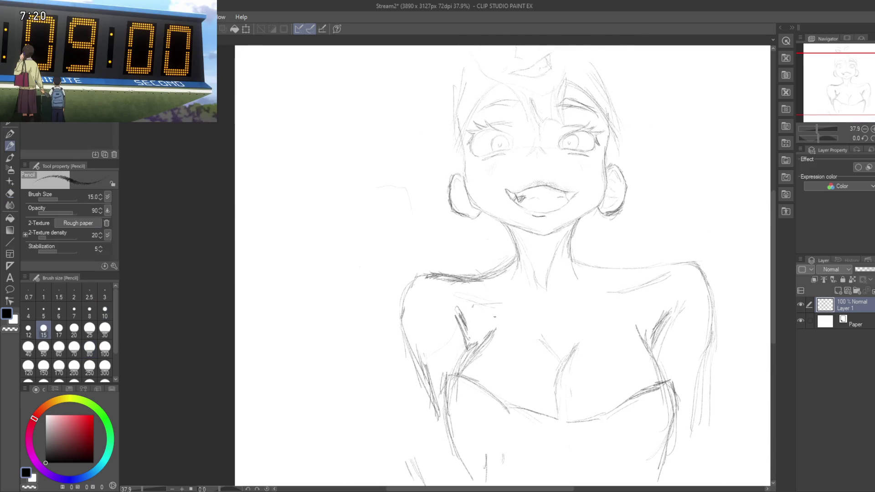
Step: Save the sketch and add a faint pencil stroke just below the chest
{"action": "key", "text": "ctrl+s"}
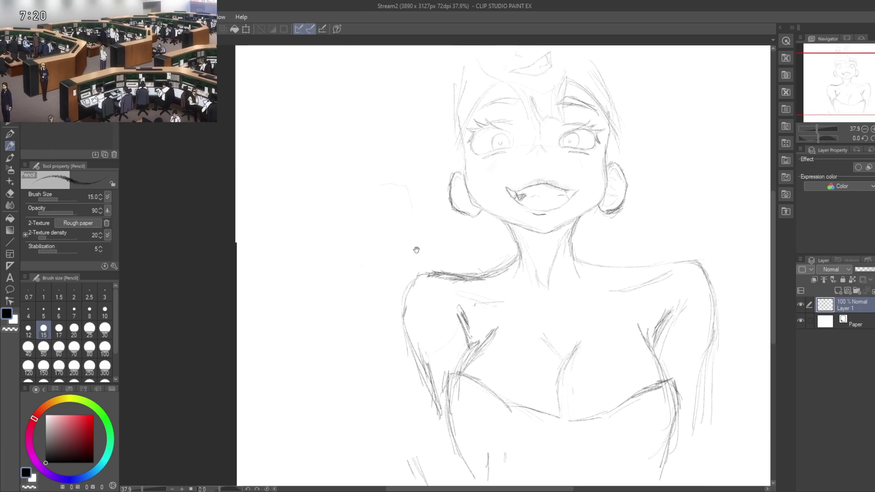
{"action": "left_click_drag", "start_coordinate": [416, 248], "coordinate": [314, 224]}
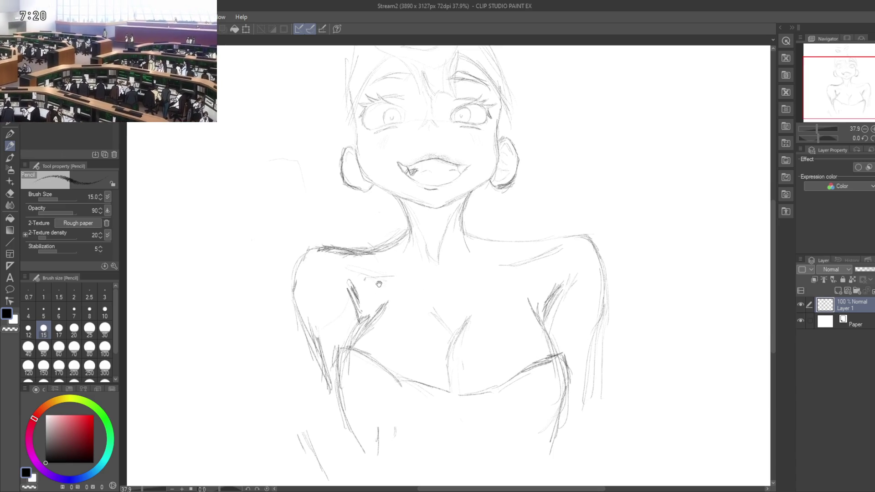
{"action": "left_click_drag", "start_coordinate": [371, 286], "coordinate": [288, 295]}
{"action": "scroll", "coordinate": [464, 248], "scroll_direction": "down", "scroll_amount": 3}
{"action": "scroll", "coordinate": [447, 282], "scroll_direction": "up", "scroll_amount": 2}
{"action": "left_click_drag", "start_coordinate": [447, 283], "coordinate": [408, 234]}
{"action": "left_click_drag", "start_coordinate": [461, 243], "coordinate": [556, 128]}
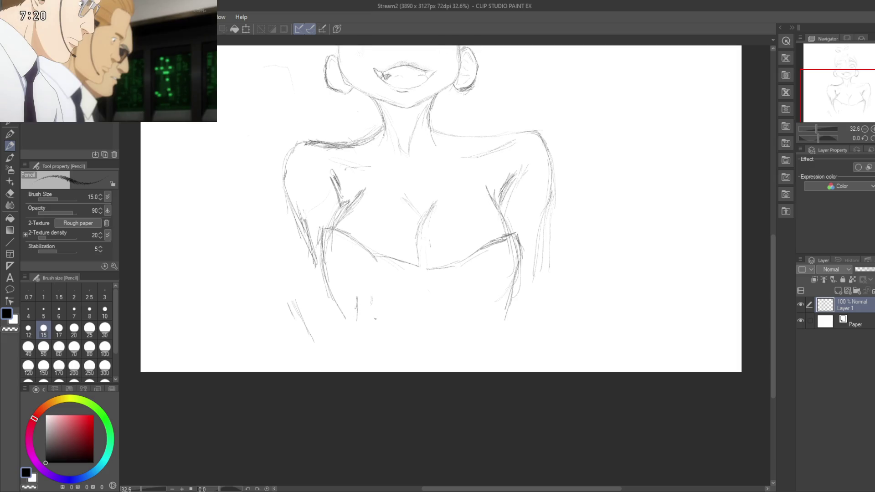
{"action": "left_click_drag", "start_coordinate": [377, 310], "coordinate": [396, 311]}
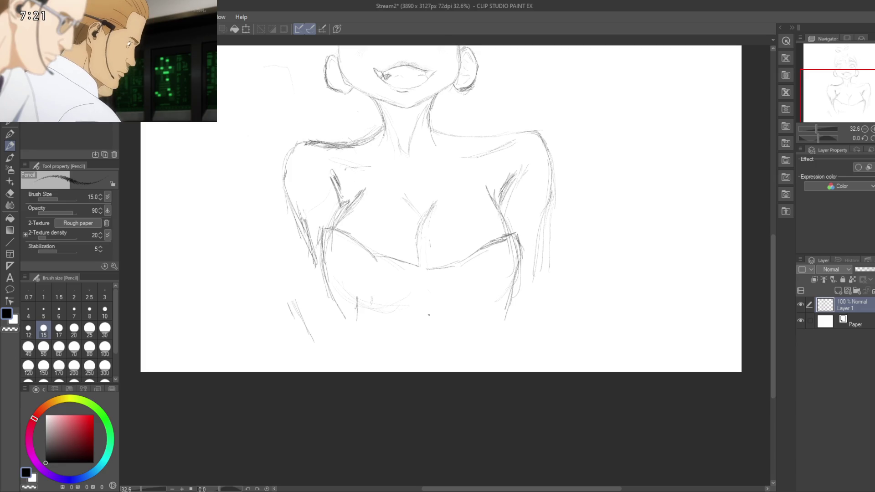
Step: Sketch faint lines and a short stroke shaping the waist
{"action": "left_click_drag", "start_coordinate": [423, 324], "coordinate": [418, 228]}
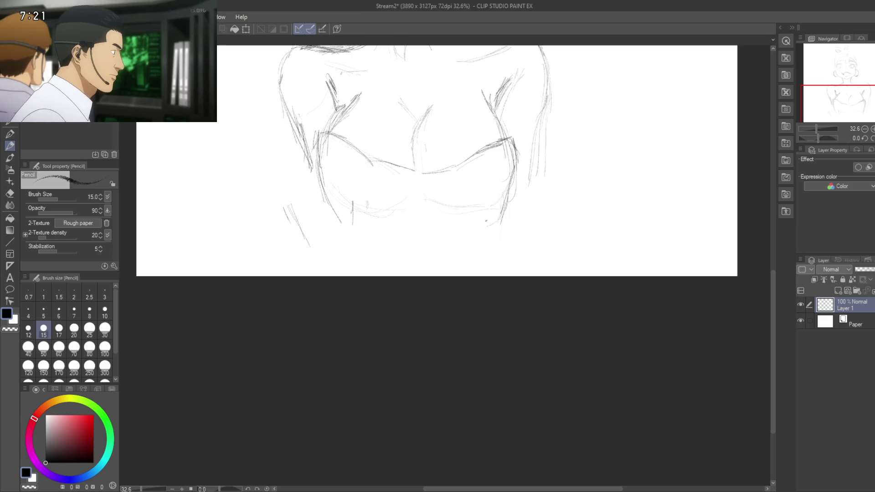
{"action": "left_click_drag", "start_coordinate": [491, 219], "coordinate": [513, 191]}
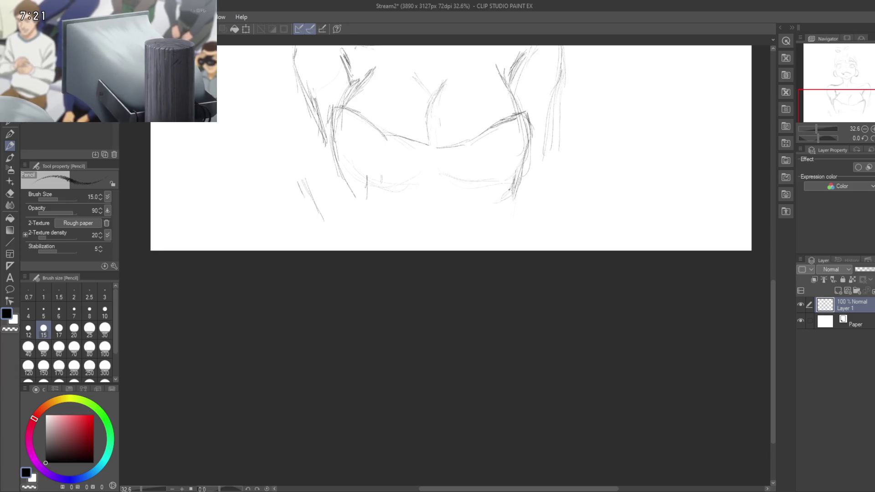
{"action": "left_click_drag", "start_coordinate": [441, 194], "coordinate": [501, 223]}
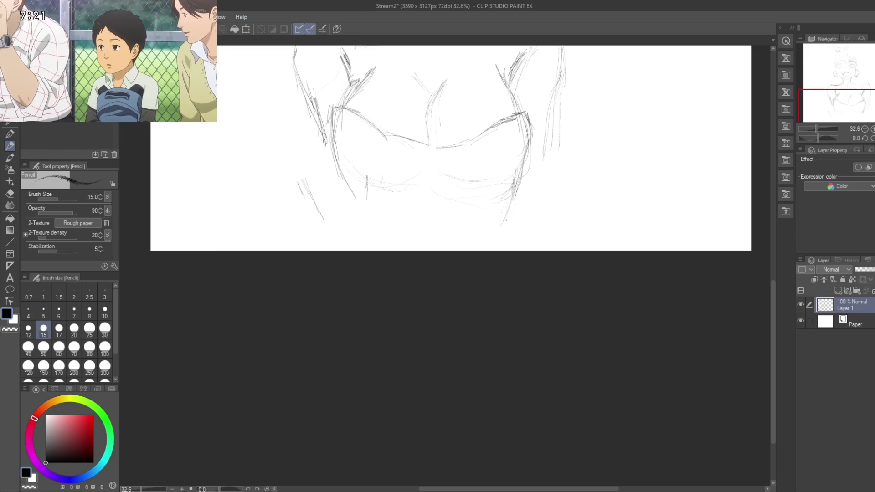
{"action": "mouse_move", "coordinate": [477, 229]}
{"action": "left_mouse_down"}
{"action": "mouse_move", "coordinate": [507, 183]}
{"action": "mouse_move", "coordinate": [522, 250]}
{"action": "left_mouse_up"}
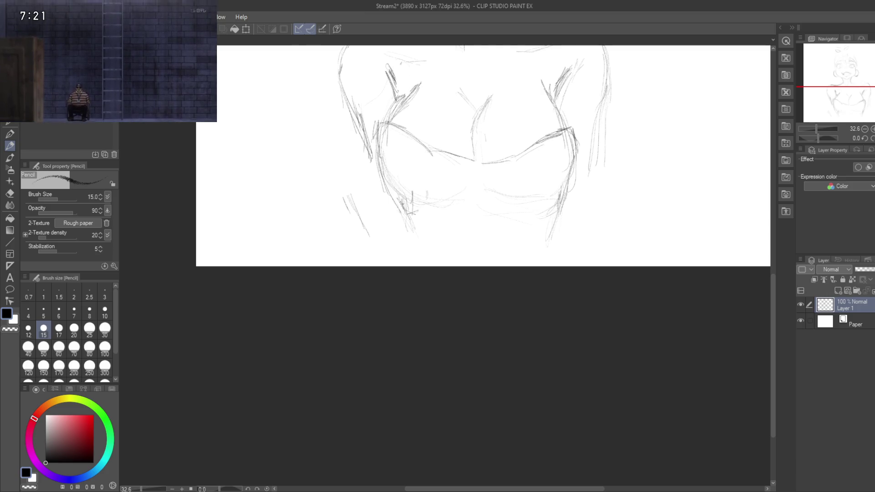
{"action": "left_click_drag", "start_coordinate": [413, 236], "coordinate": [406, 264]}
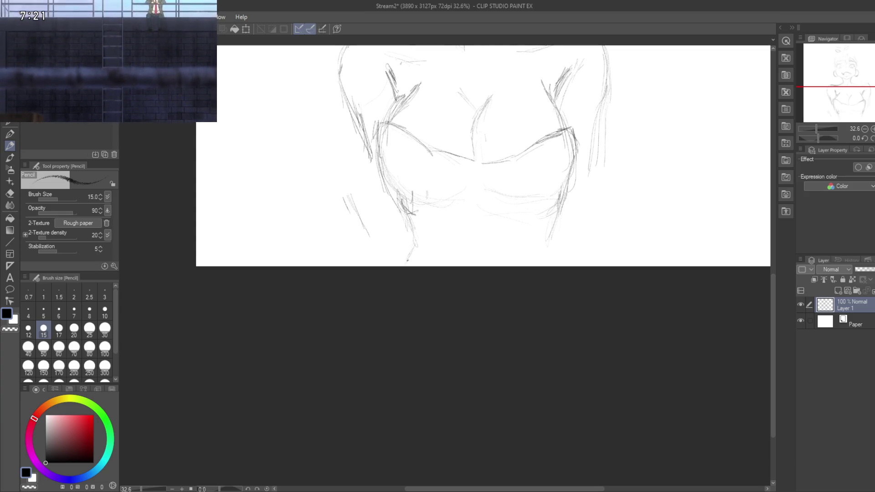
{"action": "mouse_move", "coordinate": [506, 231]}
{"action": "left_mouse_down"}
{"action": "mouse_move", "coordinate": [563, 269]}
{"action": "mouse_move", "coordinate": [558, 372]}
{"action": "left_mouse_up"}
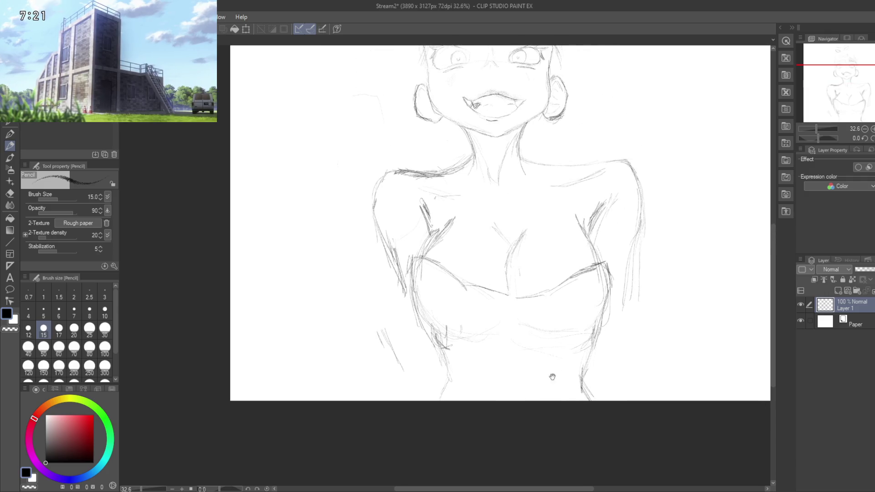
Step: Pull the canvas's right edge outward to 5235 × 3127 px at 24.2% zoom
{"action": "left_click_drag", "start_coordinate": [575, 341], "coordinate": [537, 411]}
{"action": "left_click_drag", "start_coordinate": [484, 407], "coordinate": [486, 415]}
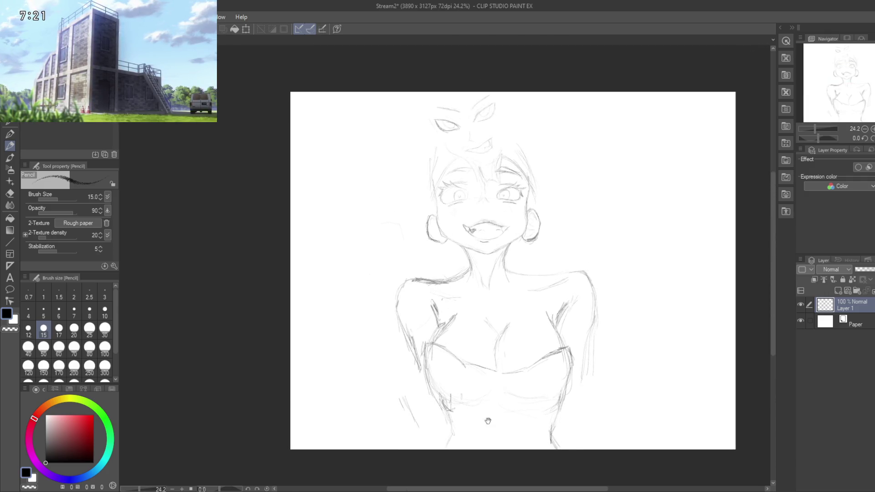
{"action": "left_click_drag", "start_coordinate": [552, 281], "coordinate": [479, 294]}
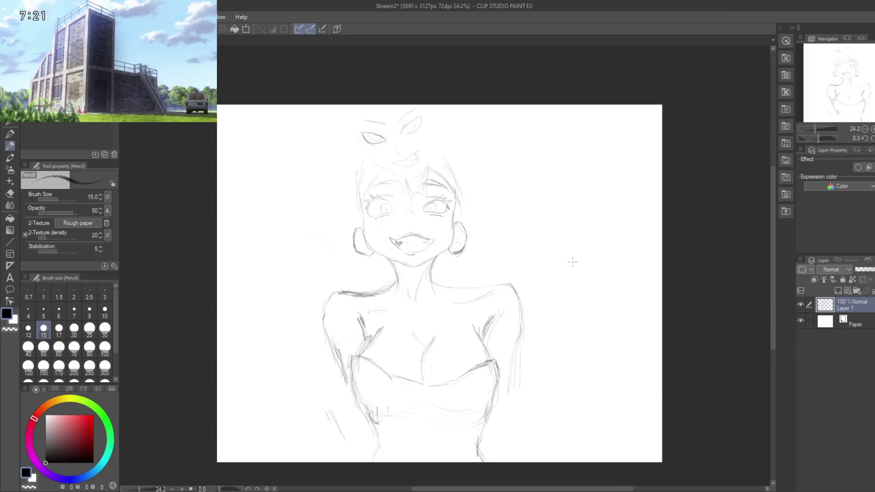
{"action": "mouse_move", "coordinate": [550, 258]}
{"action": "left_mouse_down"}
{"action": "mouse_move", "coordinate": [514, 176]}
{"action": "mouse_move", "coordinate": [438, 322]}
{"action": "left_mouse_up"}
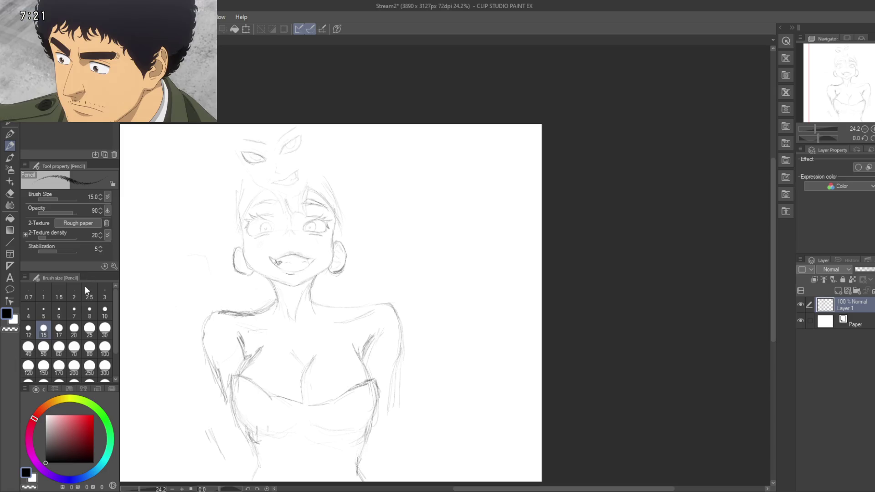
{"action": "key", "text": "ctrl+t"}
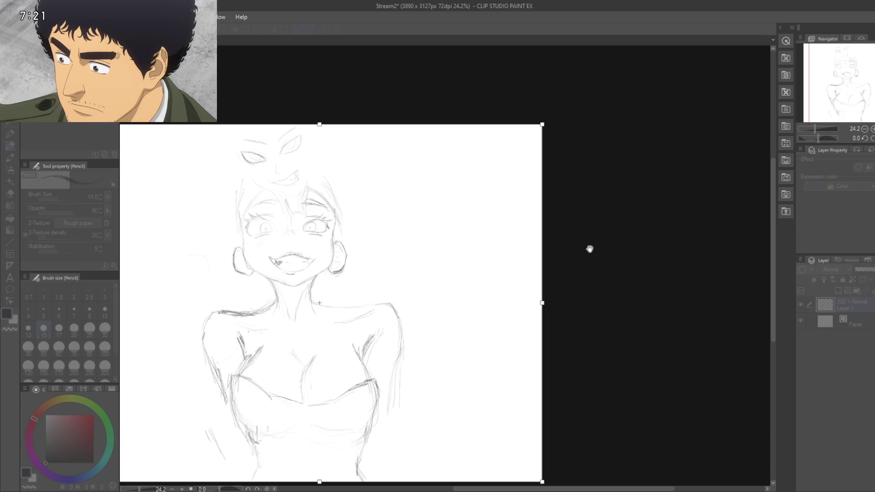
{"action": "left_click_drag", "start_coordinate": [538, 299], "coordinate": [696, 285]}
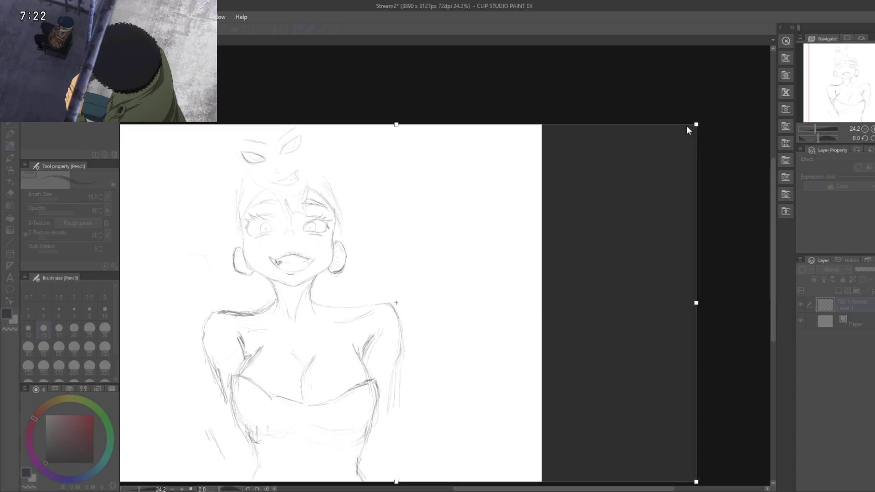
{"action": "key", "text": "Return"}
{"action": "mouse_move", "coordinate": [547, 235]}
{"action": "left_mouse_down"}
{"action": "mouse_move", "coordinate": [491, 252]}
{"action": "mouse_move", "coordinate": [492, 268]}
{"action": "left_mouse_up"}
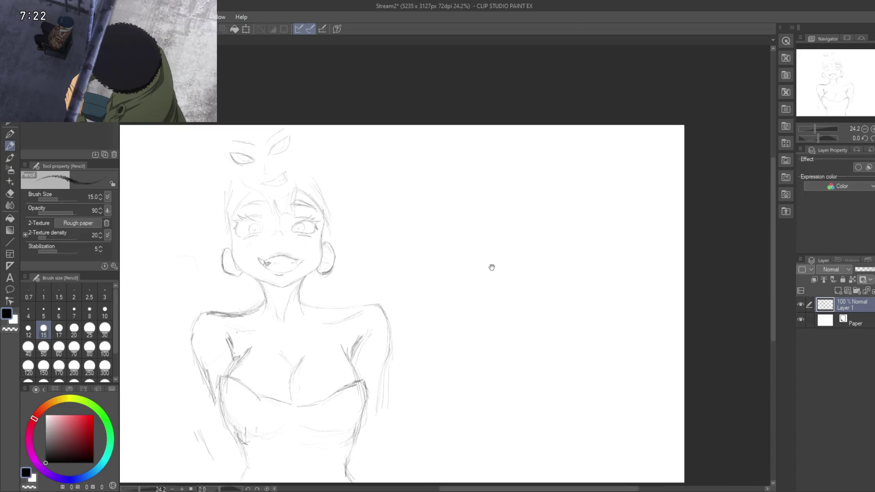
{"action": "left_click_drag", "start_coordinate": [519, 212], "coordinate": [545, 232]}
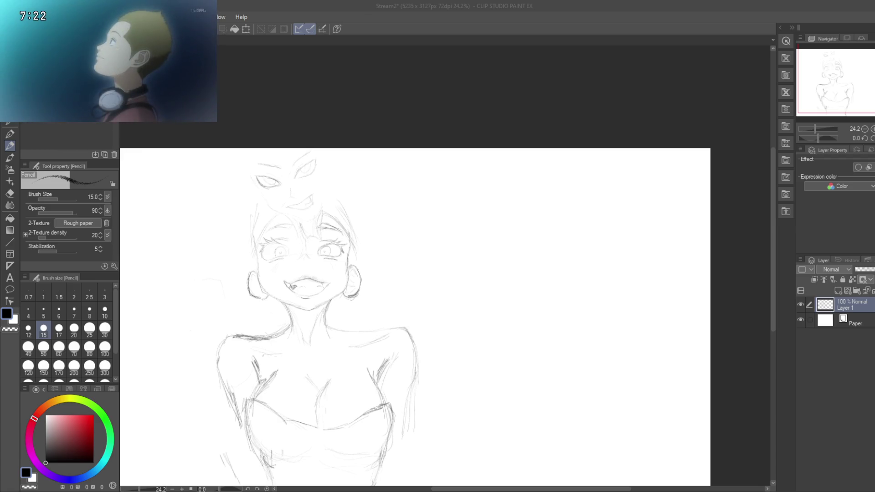
Step: At 26.7% zoom, draw a faint curved pencil stroke in the empty area right of the bust
{"action": "left_click", "coordinate": [524, 258]}
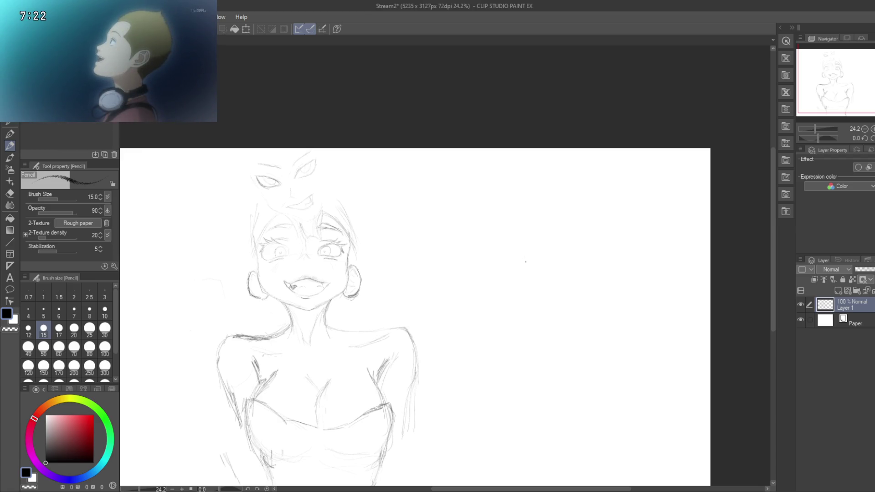
{"action": "mouse_move", "coordinate": [521, 268]}
{"action": "left_mouse_down"}
{"action": "mouse_move", "coordinate": [461, 225]}
{"action": "mouse_move", "coordinate": [433, 274]}
{"action": "left_mouse_up"}
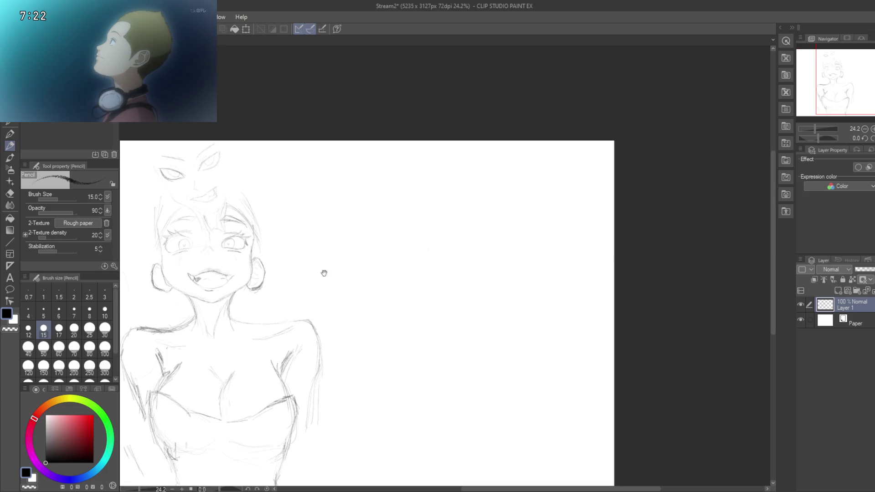
{"action": "left_click_drag", "start_coordinate": [313, 270], "coordinate": [394, 240]}
{"action": "scroll", "coordinate": [460, 250], "scroll_direction": "up", "scroll_amount": 3}
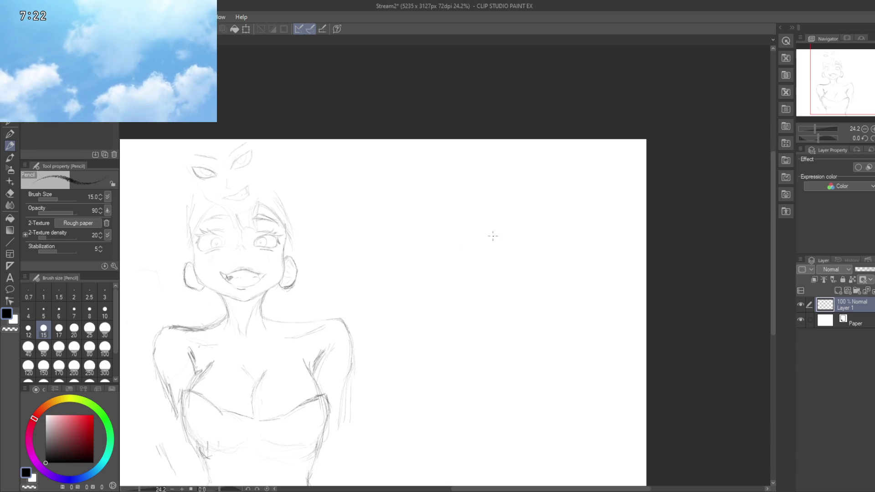
{"action": "left_click_drag", "start_coordinate": [454, 269], "coordinate": [481, 273]}
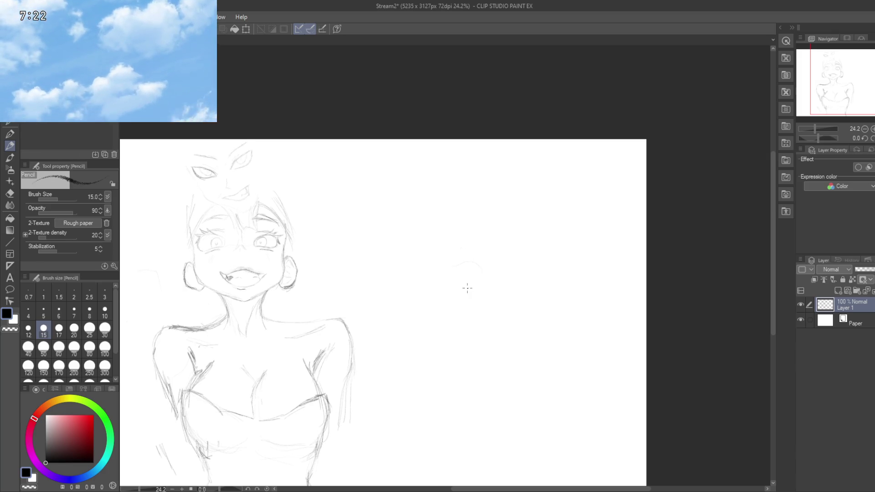
{"action": "left_click_drag", "start_coordinate": [453, 308], "coordinate": [463, 299]}
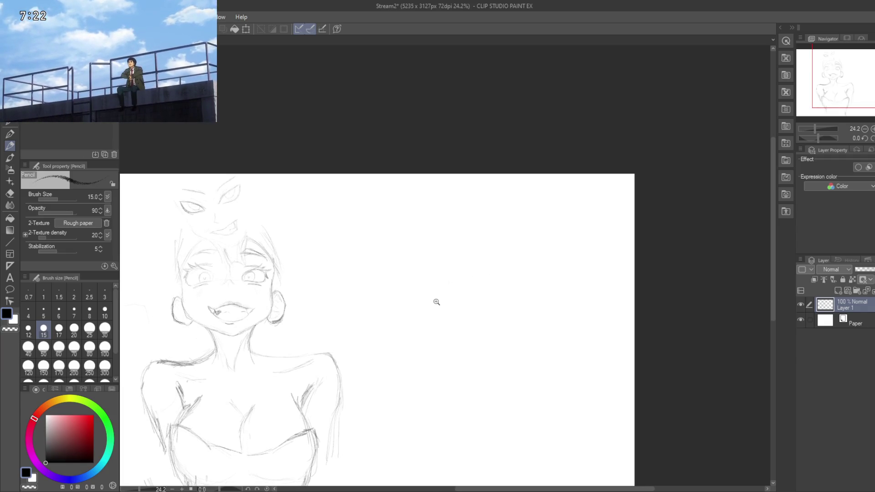
{"action": "left_click_drag", "start_coordinate": [445, 303], "coordinate": [485, 262]}
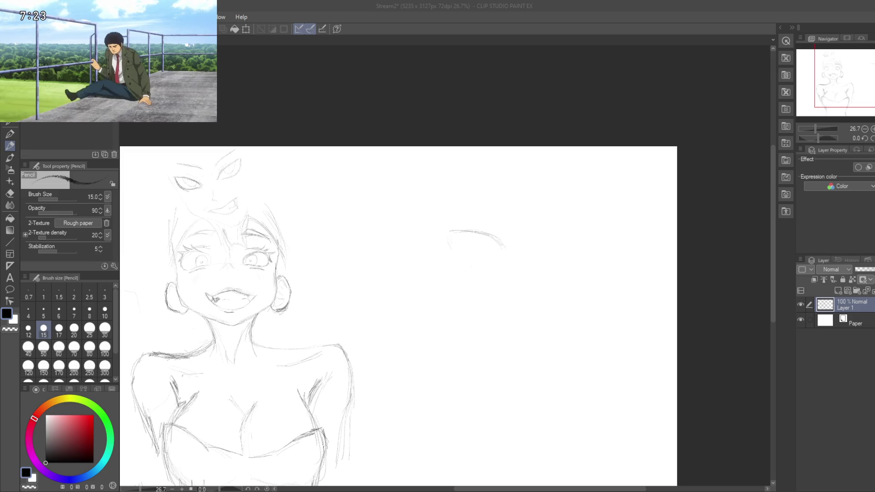
{"action": "left_click", "coordinate": [496, 241]}
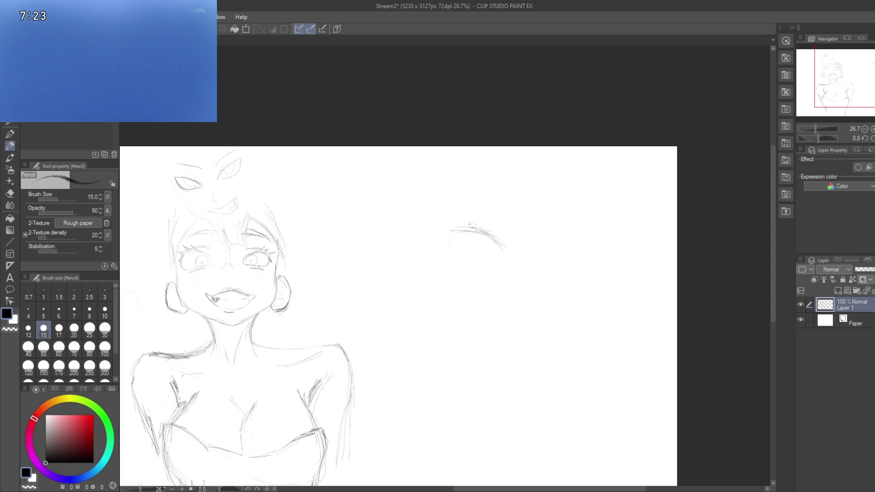
Step: Build the arc into a large almond-shaped eye with iris, closing its lower edge
{"action": "mouse_move", "coordinate": [444, 227]}
{"action": "left_mouse_down"}
{"action": "mouse_move", "coordinate": [463, 223]}
{"action": "mouse_move", "coordinate": [424, 234]}
{"action": "left_mouse_up"}
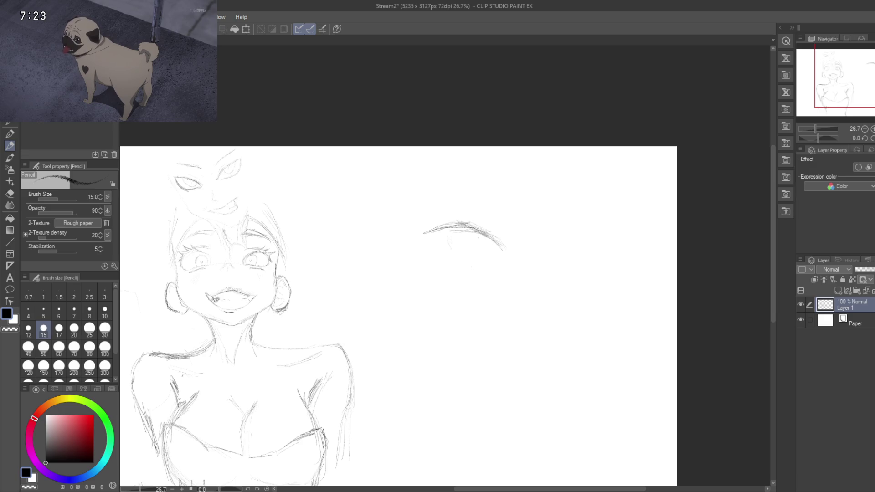
{"action": "left_click_drag", "start_coordinate": [484, 234], "coordinate": [503, 253]}
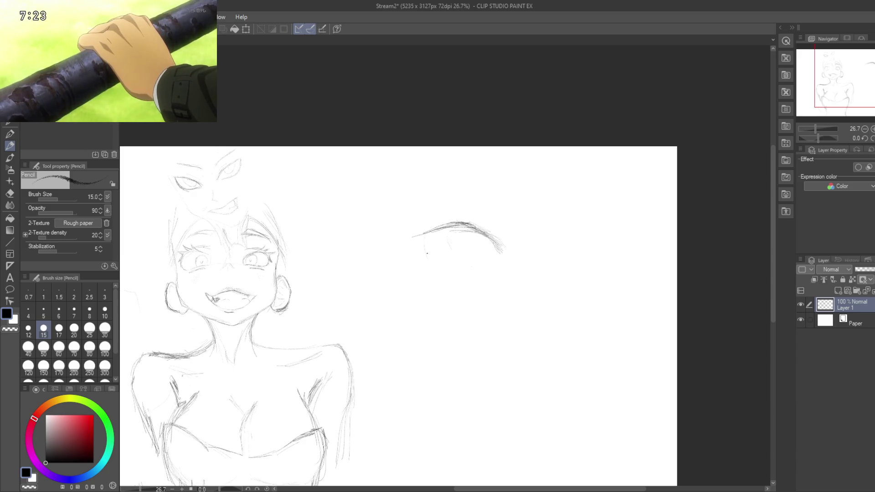
{"action": "mouse_move", "coordinate": [431, 230]}
{"action": "left_mouse_down"}
{"action": "mouse_move", "coordinate": [413, 238]}
{"action": "mouse_move", "coordinate": [445, 281]}
{"action": "mouse_move", "coordinate": [465, 290]}
{"action": "left_mouse_up"}
{"action": "left_click_drag", "start_coordinate": [500, 249], "coordinate": [507, 272]}
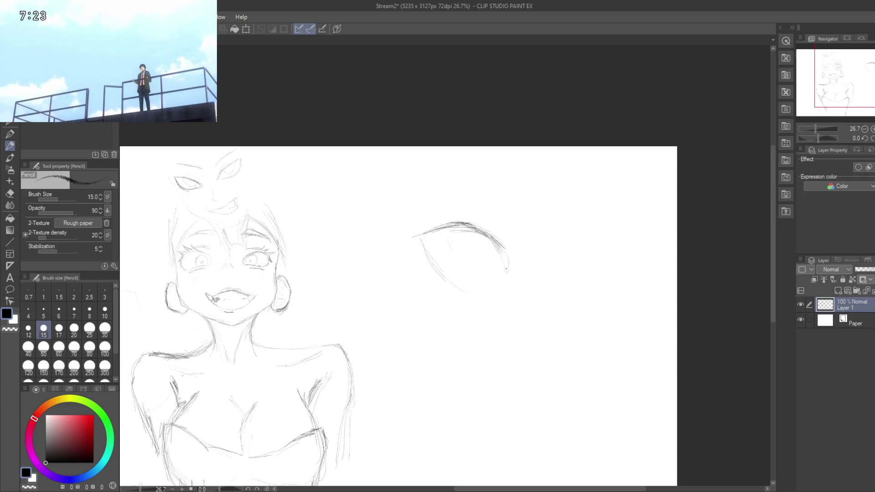
{"action": "left_click_drag", "start_coordinate": [507, 260], "coordinate": [492, 285]}
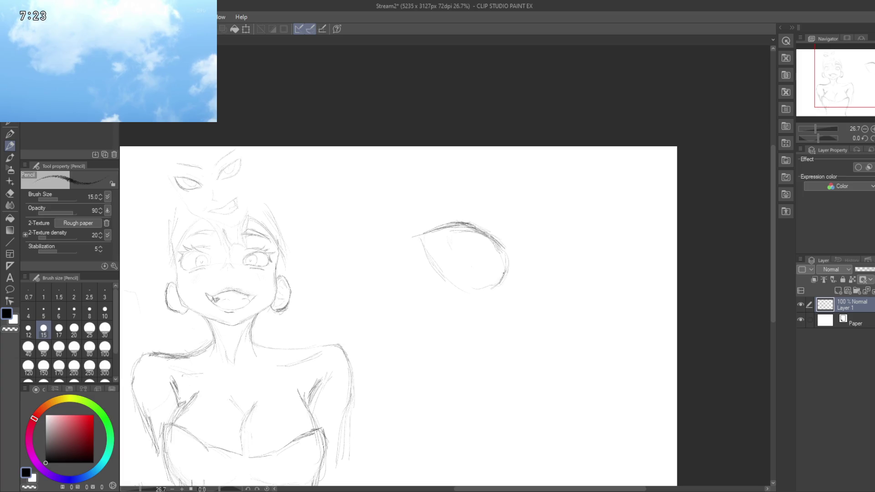
{"action": "left_click_drag", "start_coordinate": [458, 310], "coordinate": [486, 287]}
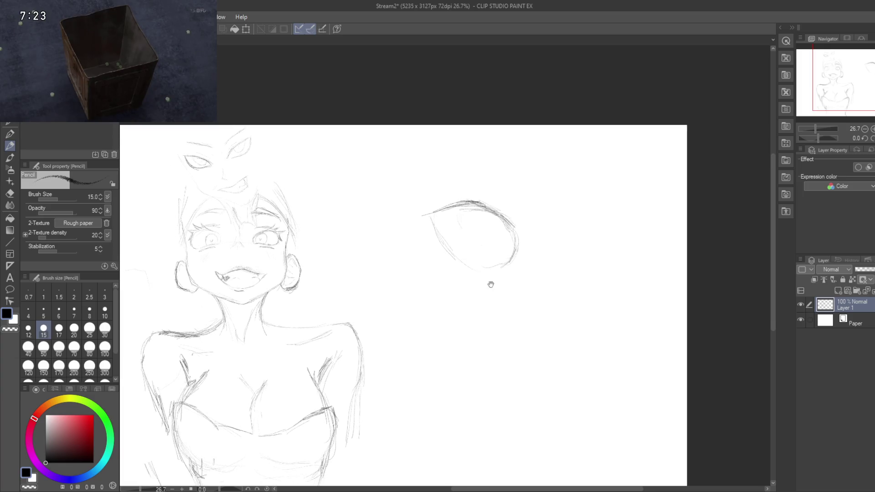
{"action": "left_click_drag", "start_coordinate": [435, 333], "coordinate": [443, 339]}
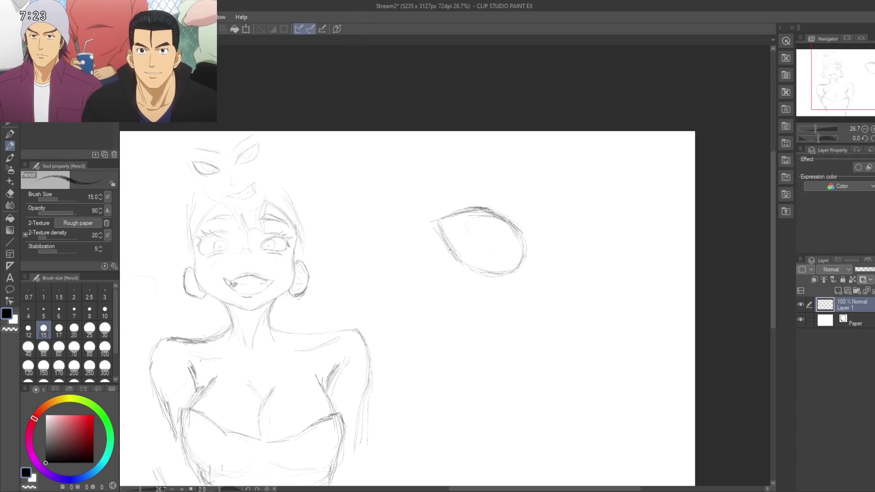
{"action": "left_click_drag", "start_coordinate": [473, 292], "coordinate": [457, 295]}
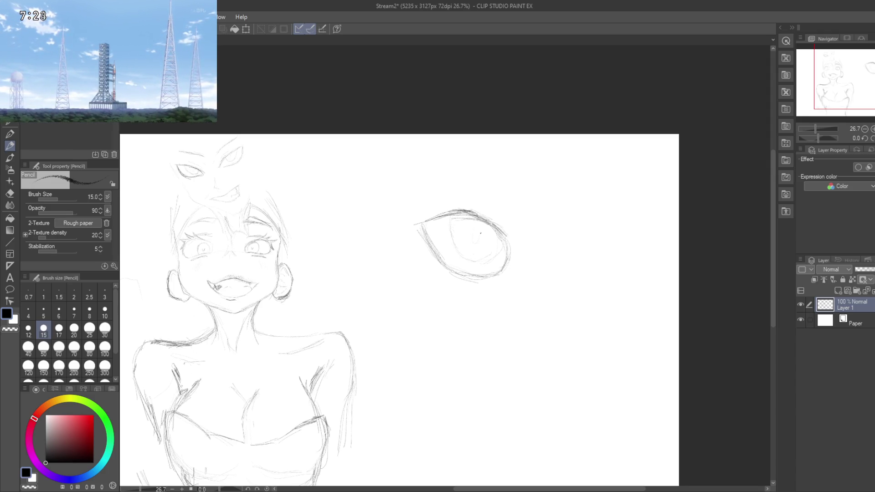
{"action": "left_click_drag", "start_coordinate": [467, 232], "coordinate": [451, 233]}
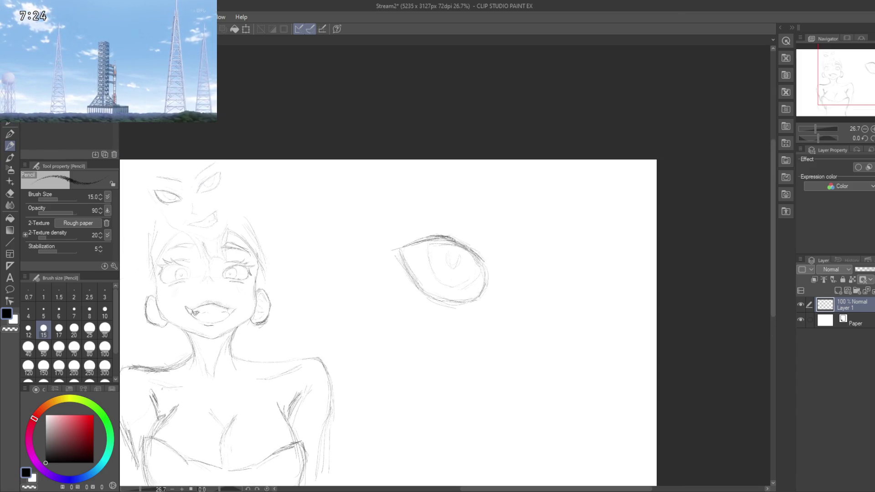
{"action": "mouse_move", "coordinate": [447, 233]}
{"action": "left_mouse_down"}
{"action": "mouse_move", "coordinate": [390, 250]}
{"action": "mouse_move", "coordinate": [411, 215]}
{"action": "left_mouse_up"}
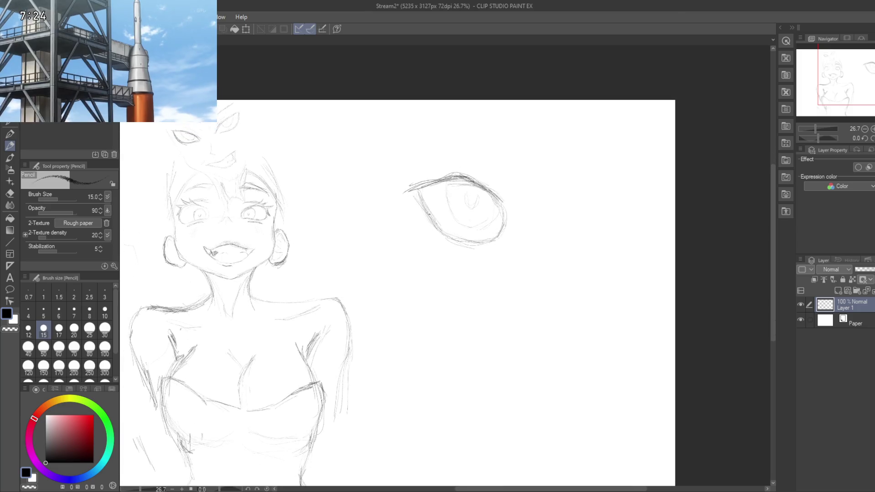
Step: Start a second eye's upper lid line further to the upper right
{"action": "left_click_drag", "start_coordinate": [411, 264], "coordinate": [471, 328]}
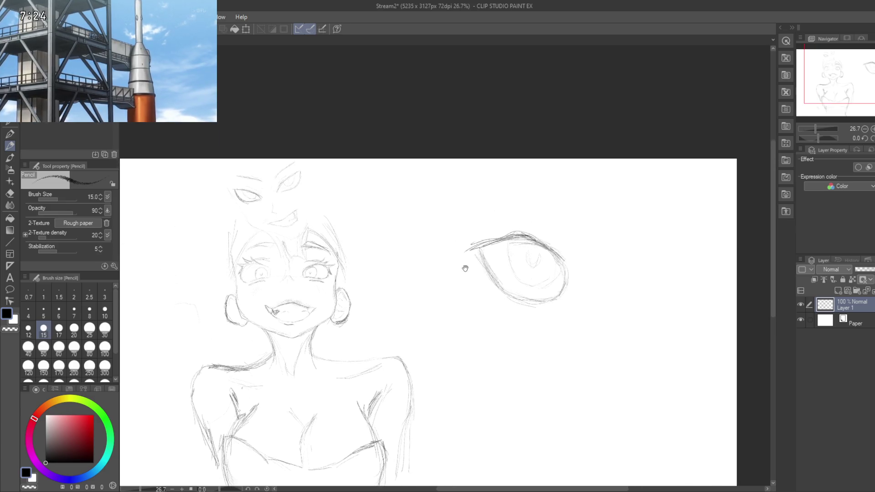
{"action": "left_click_drag", "start_coordinate": [465, 271], "coordinate": [469, 252]}
{"action": "left_click_drag", "start_coordinate": [484, 219], "coordinate": [466, 236]}
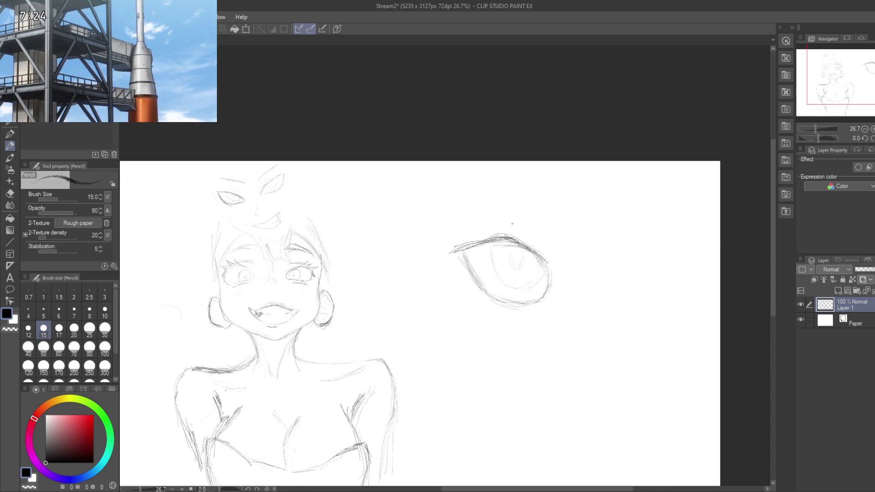
{"action": "left_click_drag", "start_coordinate": [531, 236], "coordinate": [457, 192]}
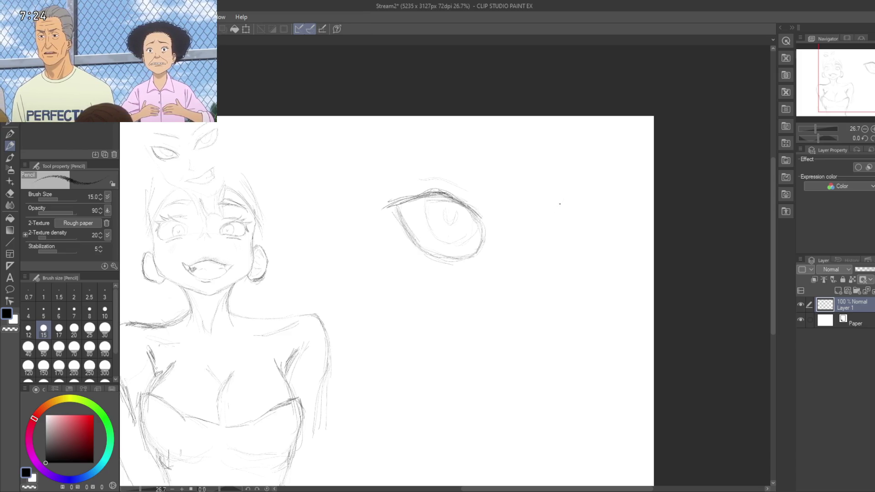
{"action": "left_click_drag", "start_coordinate": [557, 213], "coordinate": [564, 200]}
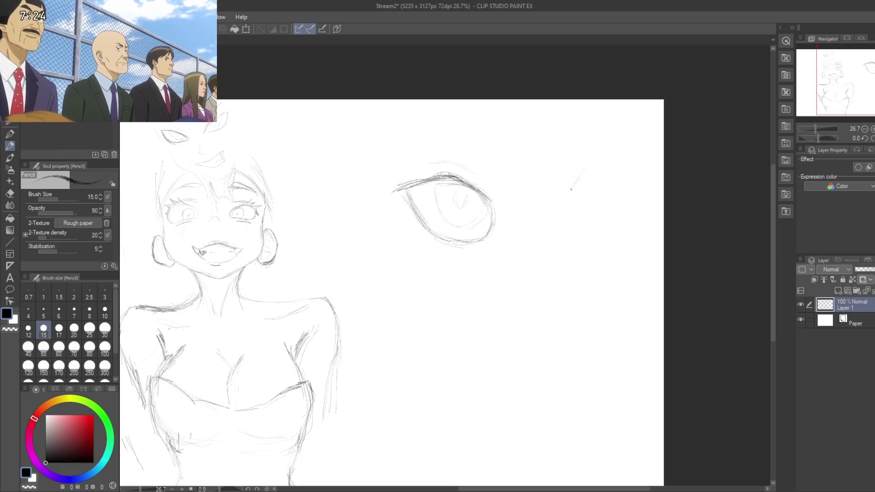
{"action": "left_click_drag", "start_coordinate": [580, 177], "coordinate": [623, 156]}
{"action": "left_click_drag", "start_coordinate": [576, 188], "coordinate": [608, 158]}
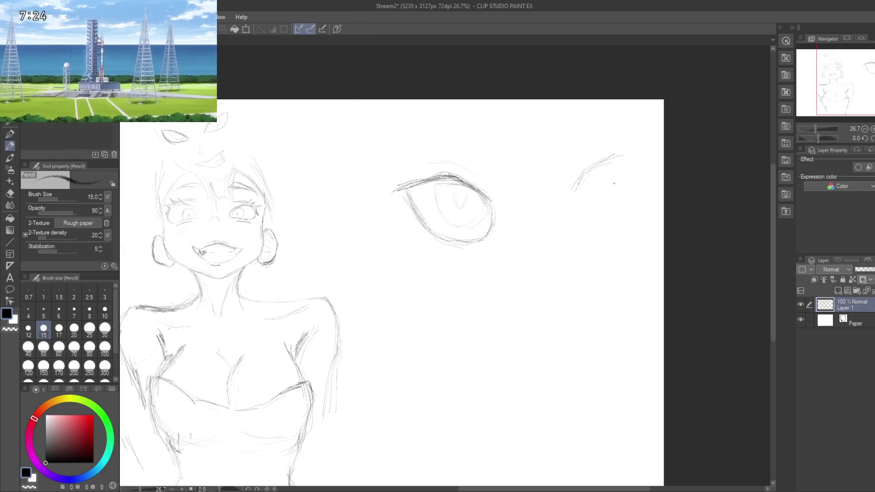
Step: Extend and darken the second eye's upper lid, then draw its lower curve to close it
{"action": "mouse_move", "coordinate": [613, 159]}
{"action": "left_mouse_down"}
{"action": "mouse_move", "coordinate": [661, 144]}
{"action": "mouse_move", "coordinate": [641, 151]}
{"action": "left_mouse_up"}
{"action": "left_click_drag", "start_coordinate": [527, 200], "coordinate": [522, 188]}
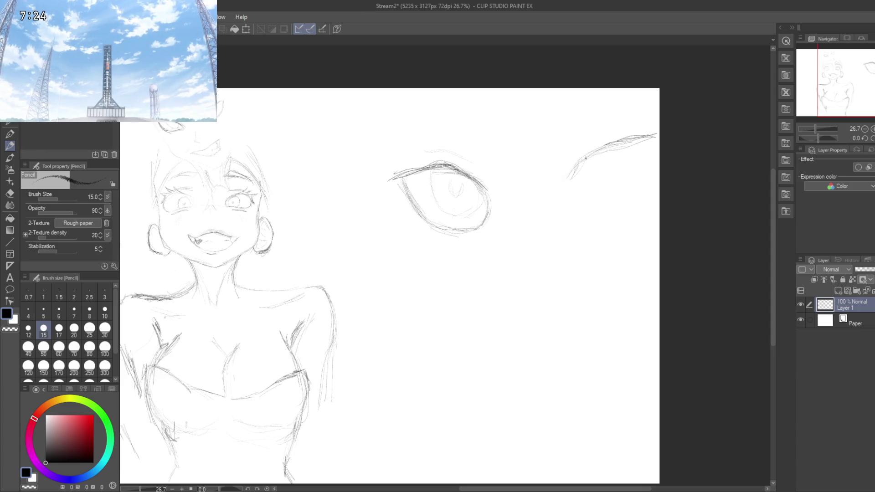
{"action": "left_click_drag", "start_coordinate": [607, 147], "coordinate": [573, 178]}
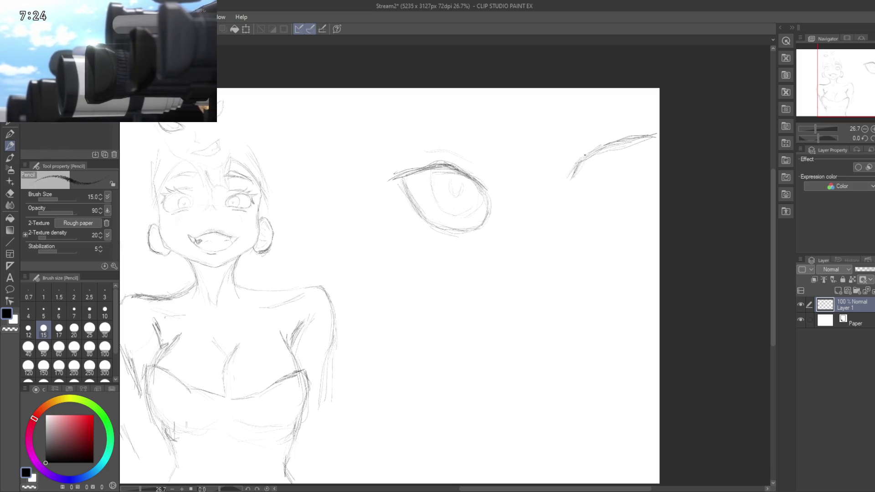
{"action": "left_click_drag", "start_coordinate": [596, 151], "coordinate": [584, 164]}
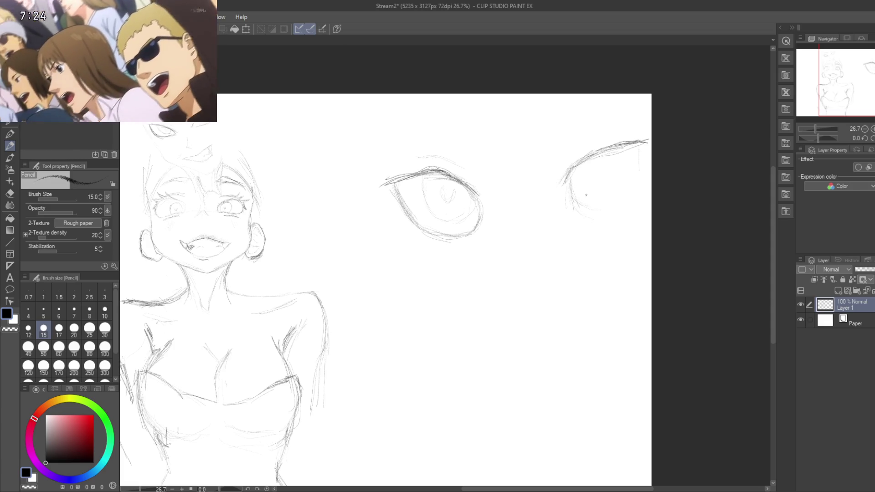
{"action": "left_click_drag", "start_coordinate": [592, 208], "coordinate": [611, 214]}
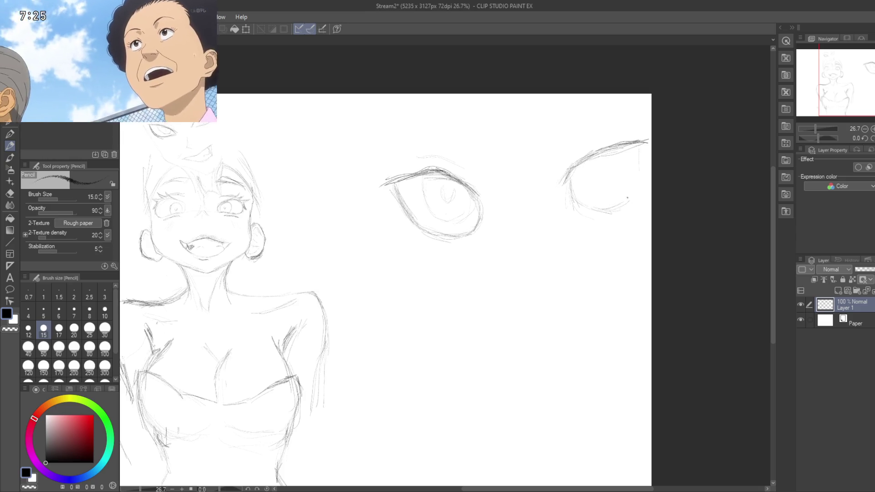
{"action": "left_click_drag", "start_coordinate": [608, 210], "coordinate": [635, 192]}
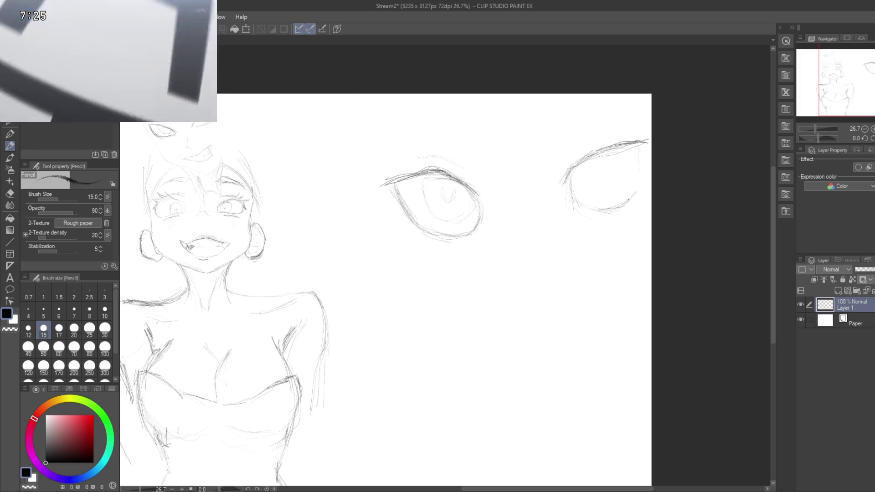
{"action": "mouse_move", "coordinate": [644, 153]}
{"action": "left_mouse_down"}
{"action": "mouse_move", "coordinate": [640, 165]}
{"action": "mouse_move", "coordinate": [598, 181]}
{"action": "left_mouse_up"}
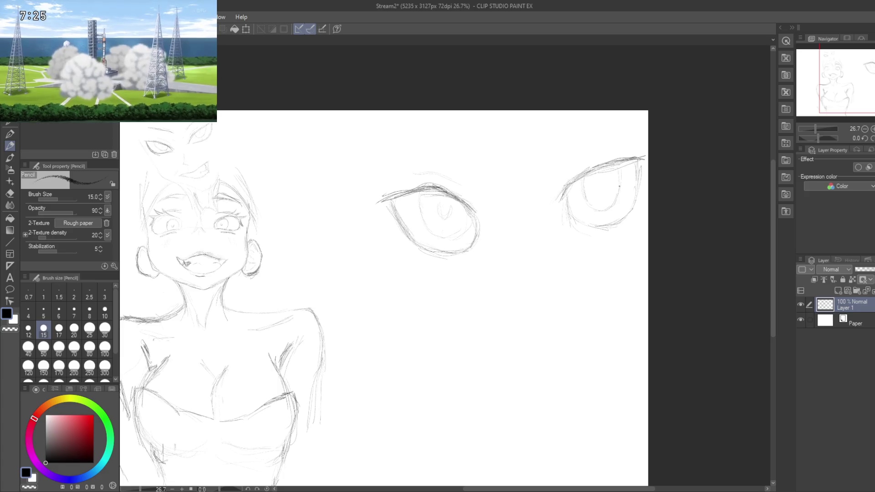
Step: Draw eyebrow strokes above the right and left eyes, undoing one stray stroke
{"action": "left_click_drag", "start_coordinate": [565, 270], "coordinate": [525, 246]}
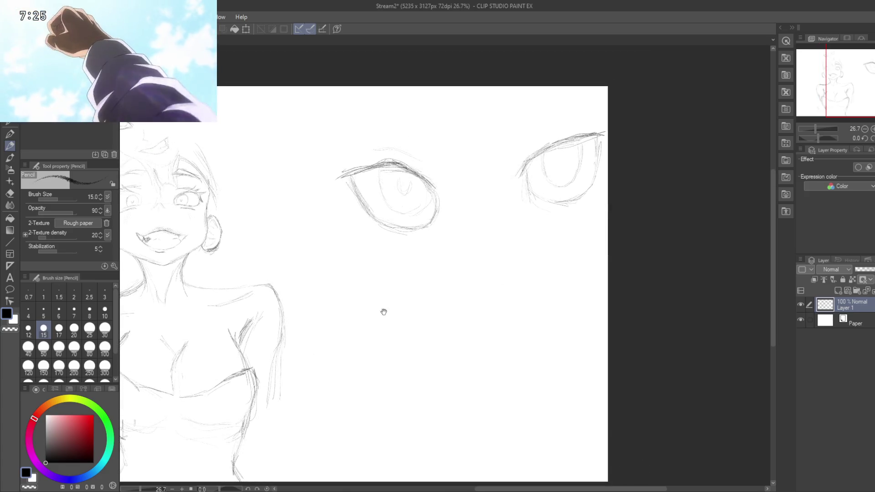
{"action": "left_click_drag", "start_coordinate": [578, 164], "coordinate": [558, 185]}
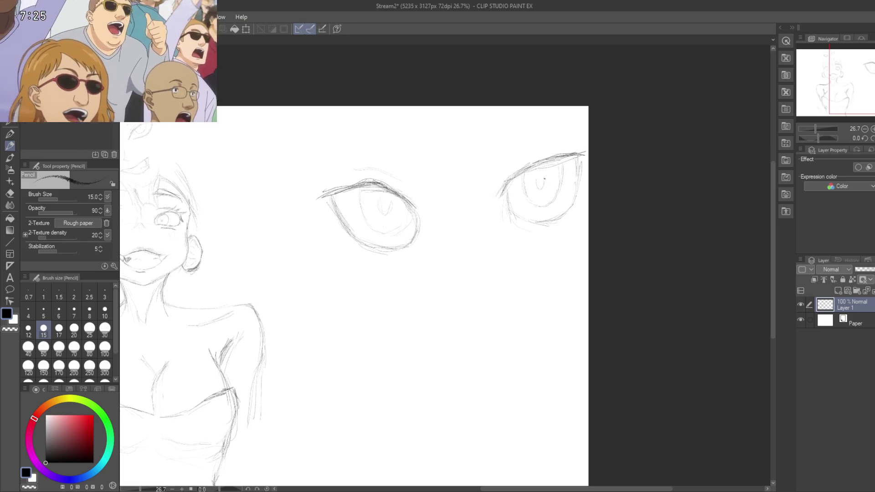
{"action": "left_click_drag", "start_coordinate": [456, 257], "coordinate": [483, 273]}
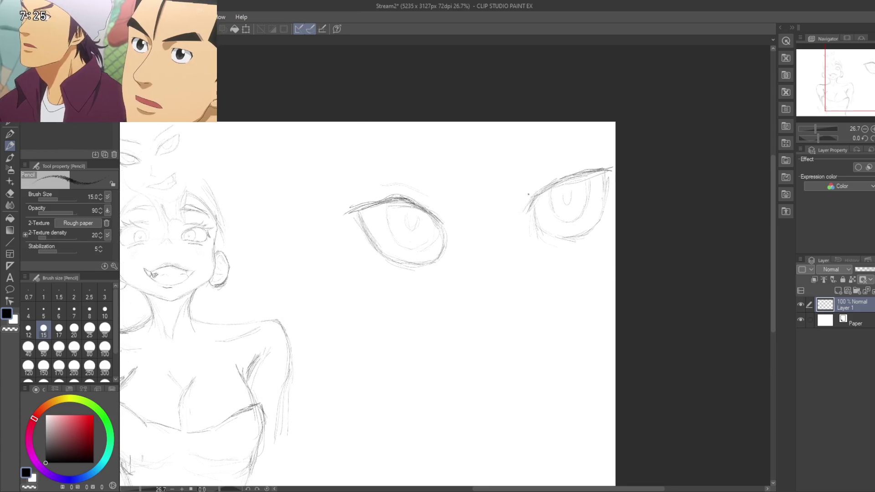
{"action": "left_click_drag", "start_coordinate": [533, 176], "coordinate": [555, 162]}
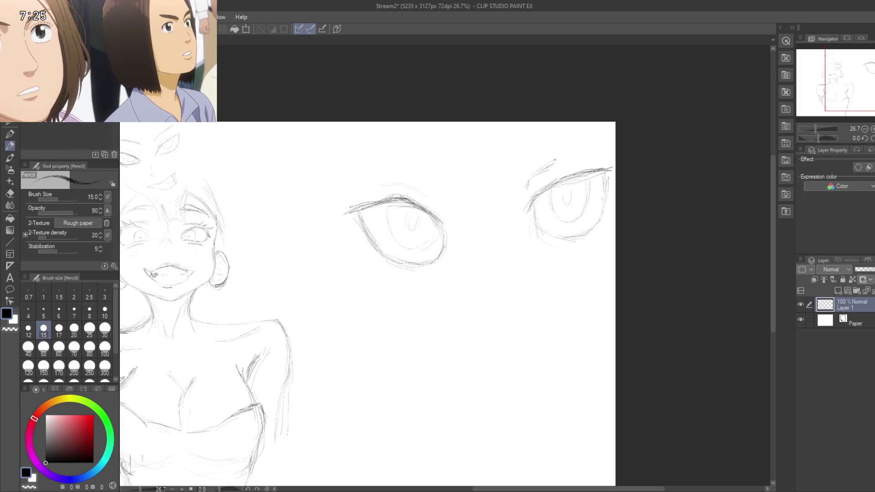
{"action": "left_click_drag", "start_coordinate": [528, 183], "coordinate": [561, 159]}
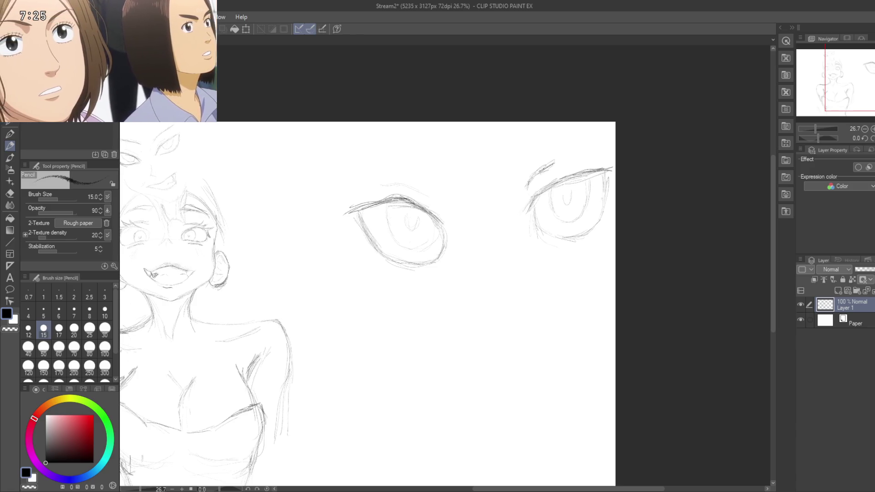
{"action": "left_click_drag", "start_coordinate": [471, 228], "coordinate": [510, 190]}
{"action": "mouse_move", "coordinate": [435, 146]}
{"action": "left_mouse_down"}
{"action": "mouse_move", "coordinate": [447, 143]}
{"action": "mouse_move", "coordinate": [462, 160]}
{"action": "mouse_move", "coordinate": [456, 139]}
{"action": "mouse_move", "coordinate": [412, 156]}
{"action": "left_mouse_up"}
{"action": "left_click_drag", "start_coordinate": [520, 216], "coordinate": [523, 198]}
{"action": "key", "text": "ctrl+z"}
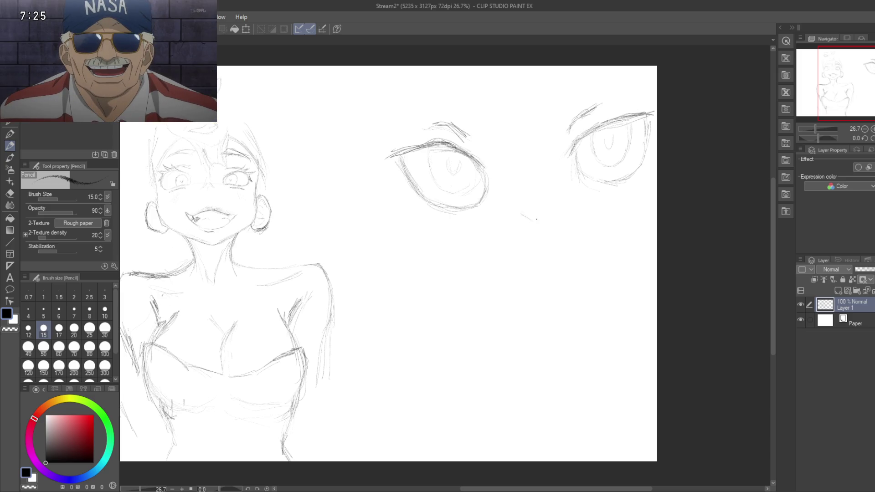
Step: Draw a V-shaped nose and a faint line above it, then switch to the Hard eraser
{"action": "mouse_move", "coordinate": [536, 219]}
{"action": "left_mouse_down"}
{"action": "mouse_move", "coordinate": [551, 210]}
{"action": "mouse_move", "coordinate": [534, 233]}
{"action": "mouse_move", "coordinate": [570, 236]}
{"action": "left_mouse_up"}
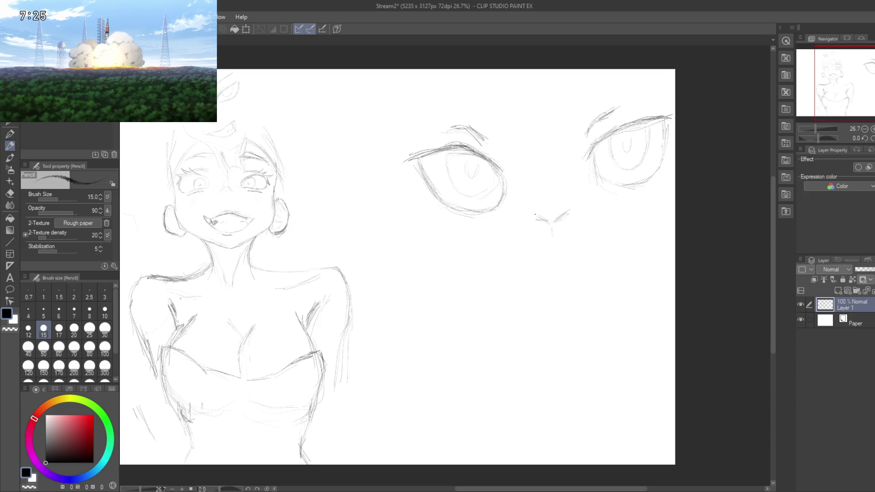
{"action": "mouse_move", "coordinate": [564, 244]}
{"action": "left_mouse_down"}
{"action": "mouse_move", "coordinate": [541, 220]}
{"action": "mouse_move", "coordinate": [542, 230]}
{"action": "left_mouse_up"}
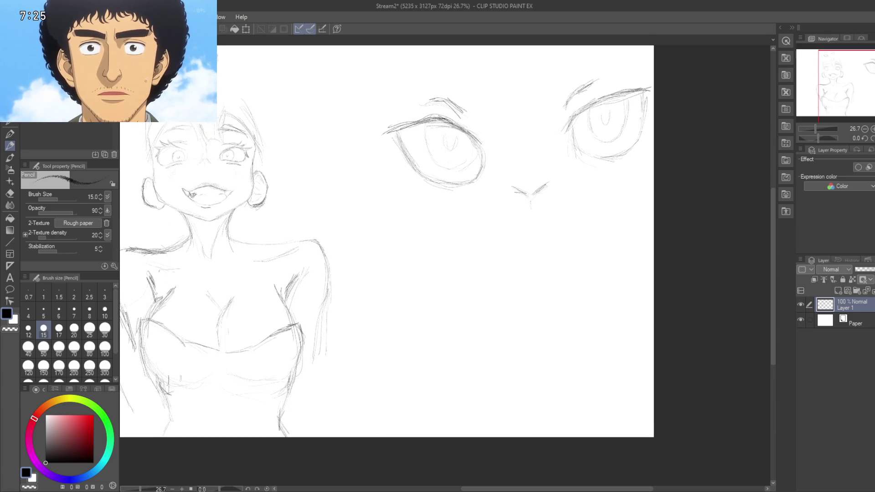
{"action": "mouse_move", "coordinate": [535, 162]}
{"action": "left_mouse_down"}
{"action": "mouse_move", "coordinate": [530, 182]}
{"action": "mouse_move", "coordinate": [546, 181]}
{"action": "mouse_move", "coordinate": [530, 186]}
{"action": "left_mouse_up"}
{"action": "key", "text": "e"}
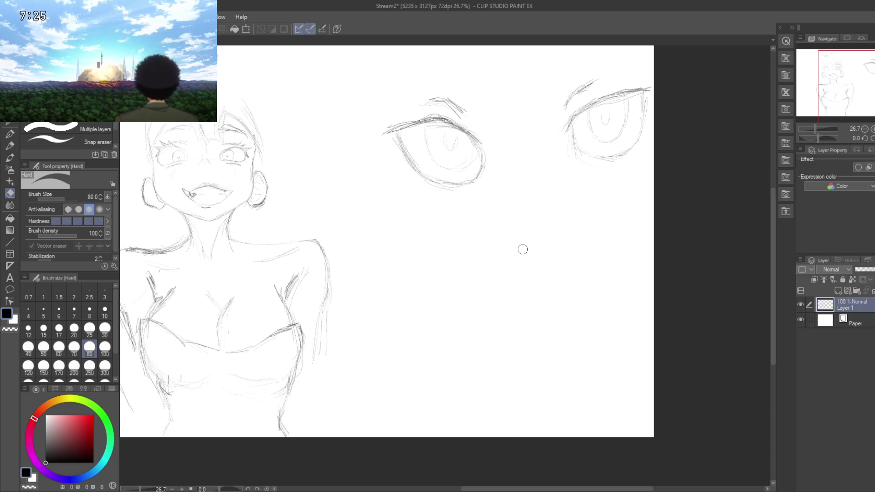
Step: Draw and darken a long nose line down between the eyes, ending in a hooked tip
{"action": "key", "text": "p"}
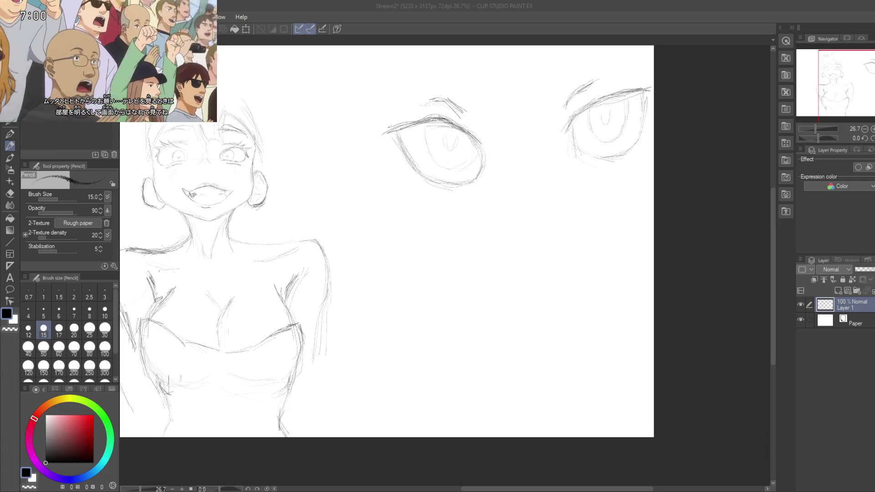
{"action": "left_click", "coordinate": [528, 211]}
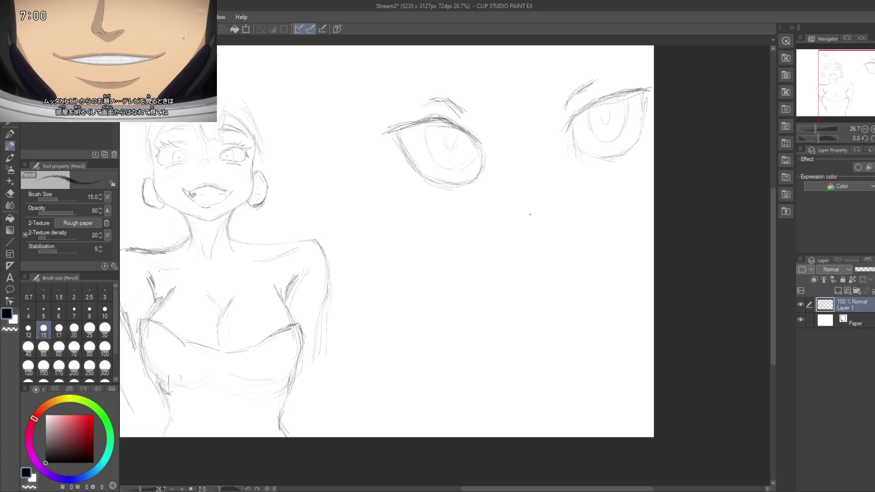
{"action": "left_click_drag", "start_coordinate": [519, 159], "coordinate": [520, 187]}
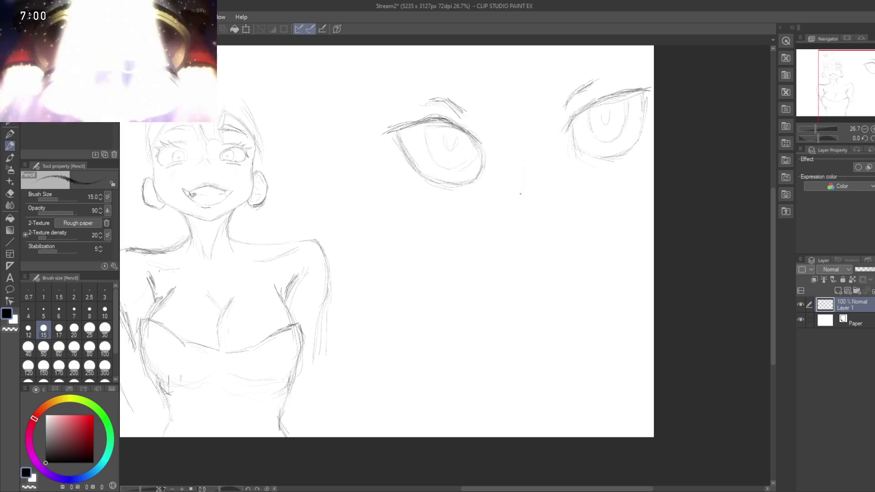
{"action": "left_click_drag", "start_coordinate": [521, 155], "coordinate": [525, 192]}
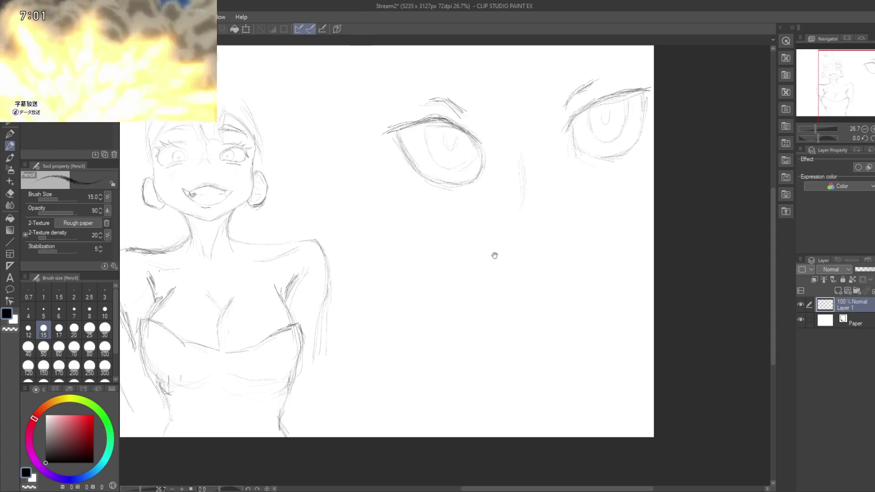
{"action": "left_click_drag", "start_coordinate": [512, 218], "coordinate": [500, 190]}
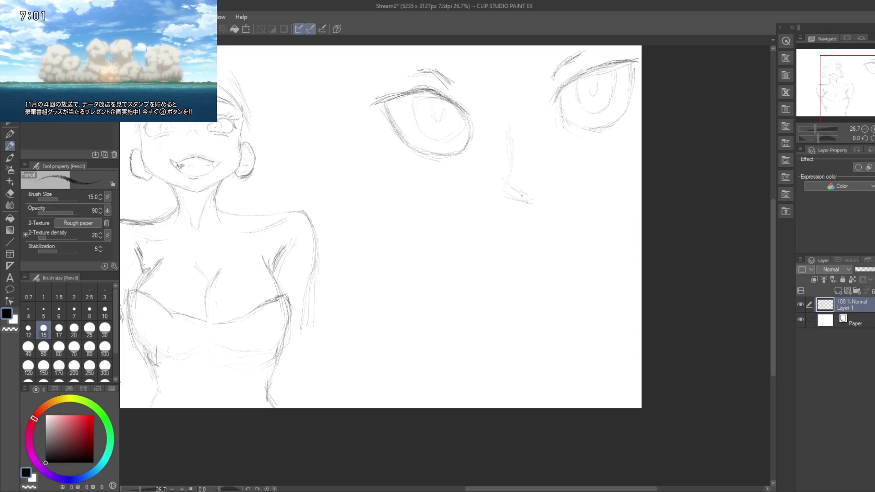
{"action": "mouse_move", "coordinate": [507, 130]}
{"action": "left_mouse_down"}
{"action": "mouse_move", "coordinate": [509, 161]}
{"action": "mouse_move", "coordinate": [514, 117]}
{"action": "mouse_move", "coordinate": [517, 142]}
{"action": "left_mouse_up"}
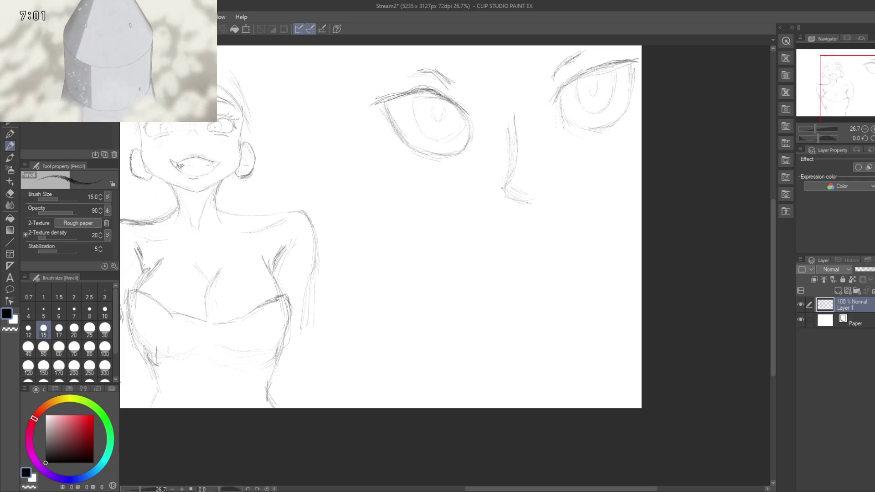
{"action": "left_click_drag", "start_coordinate": [497, 212], "coordinate": [511, 204]}
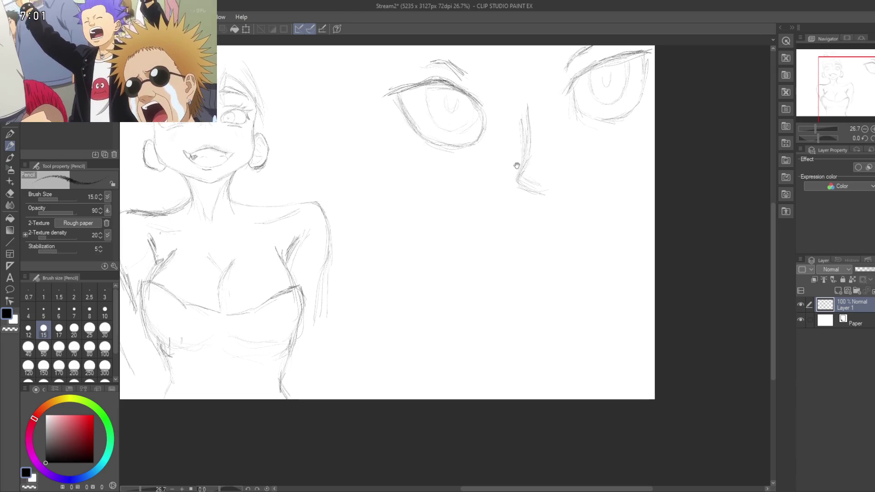
{"action": "left_click_drag", "start_coordinate": [499, 96], "coordinate": [515, 128]}
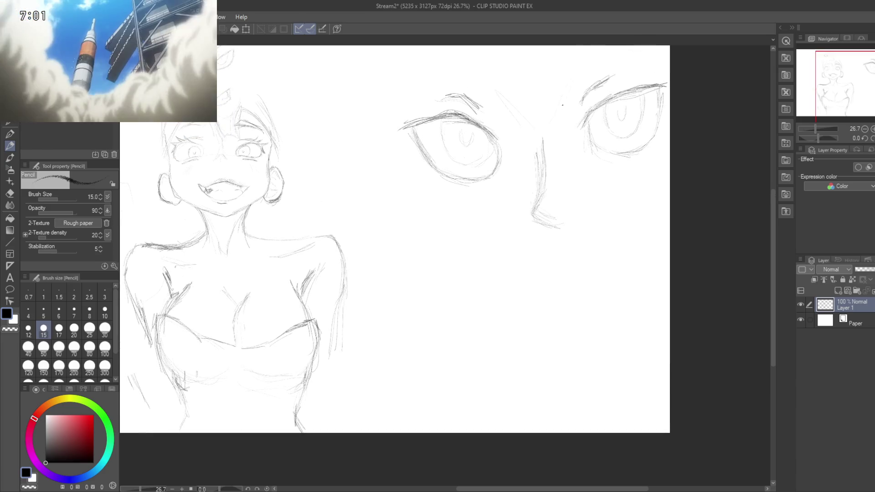
{"action": "left_click_drag", "start_coordinate": [533, 185], "coordinate": [581, 221]}
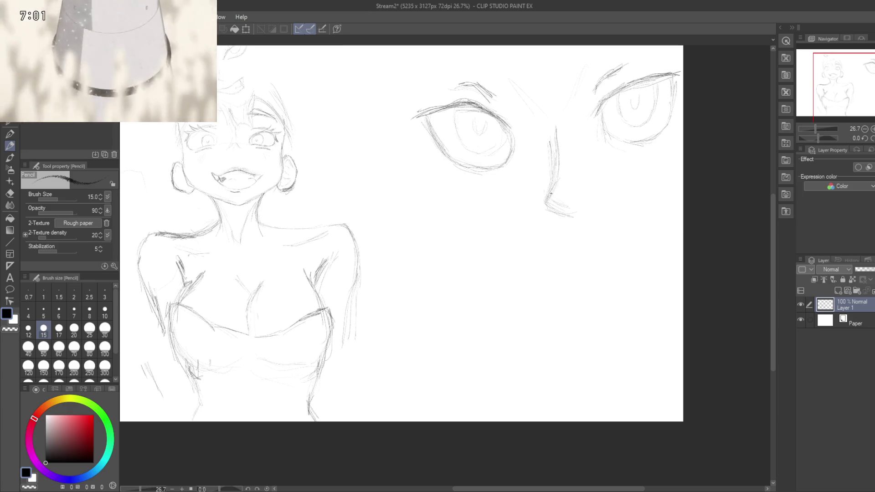
{"action": "mouse_move", "coordinate": [539, 266]}
{"action": "left_mouse_down"}
{"action": "mouse_move", "coordinate": [509, 202]}
{"action": "mouse_move", "coordinate": [493, 238]}
{"action": "left_mouse_up"}
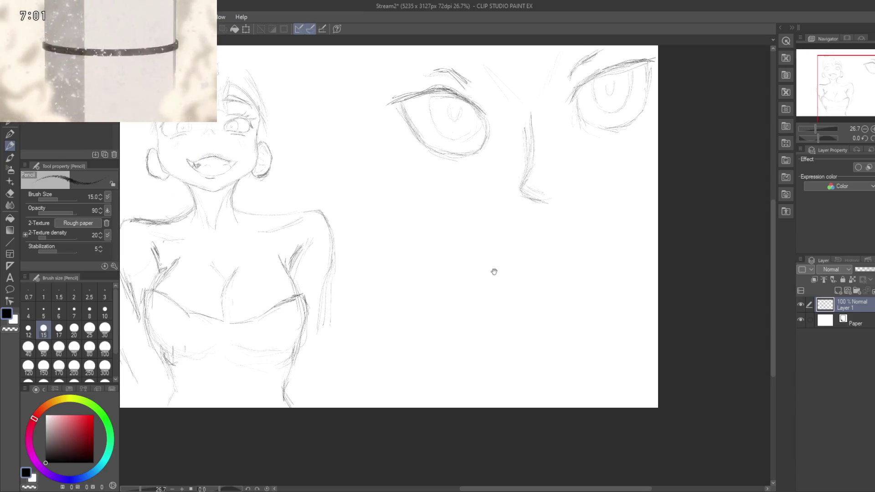
{"action": "left_click_drag", "start_coordinate": [522, 275], "coordinate": [527, 229]}
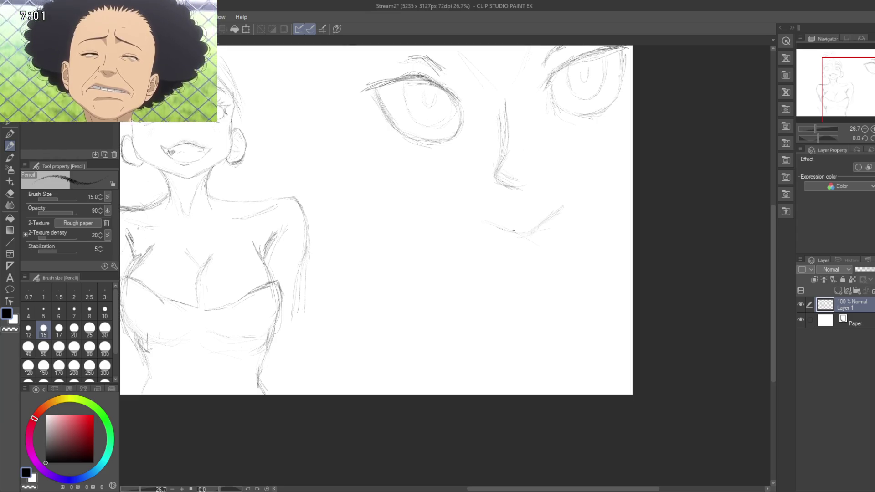
Step: Draw a mouth stroke under the nose and erase the nose's hooked tip
{"action": "left_click_drag", "start_coordinate": [528, 231], "coordinate": [475, 216]}
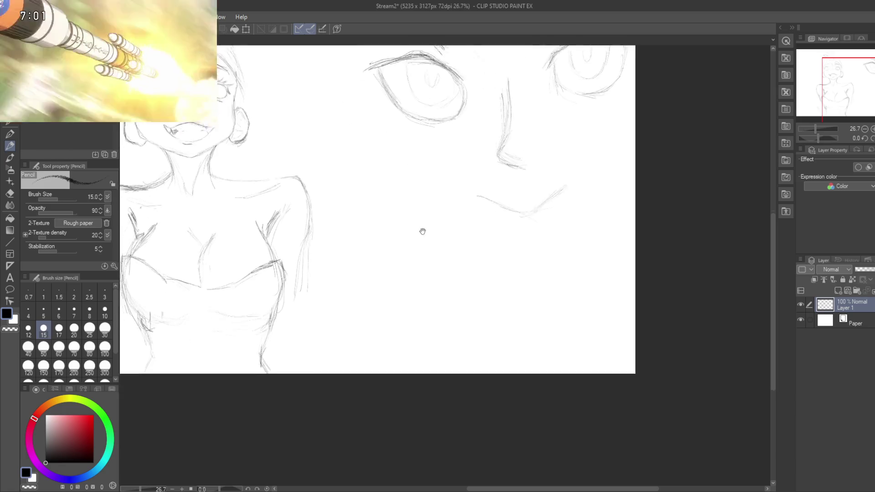
{"action": "left_click_drag", "start_coordinate": [507, 193], "coordinate": [478, 218]}
{"action": "key", "text": "e"}
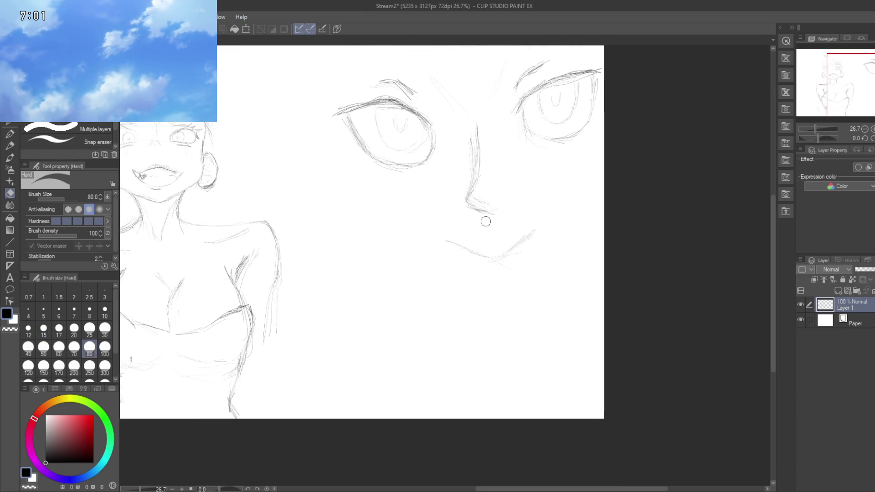
{"action": "left_click_drag", "start_coordinate": [486, 219], "coordinate": [468, 205]}
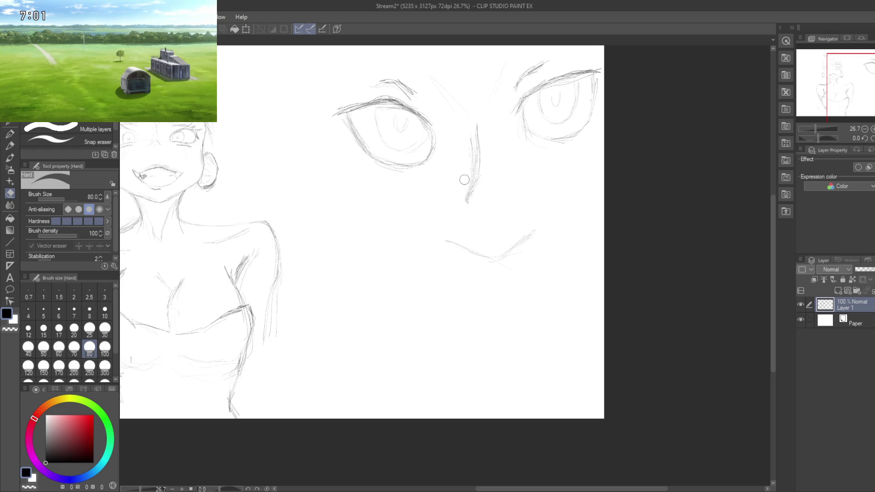
{"action": "left_click_drag", "start_coordinate": [438, 188], "coordinate": [468, 223]}
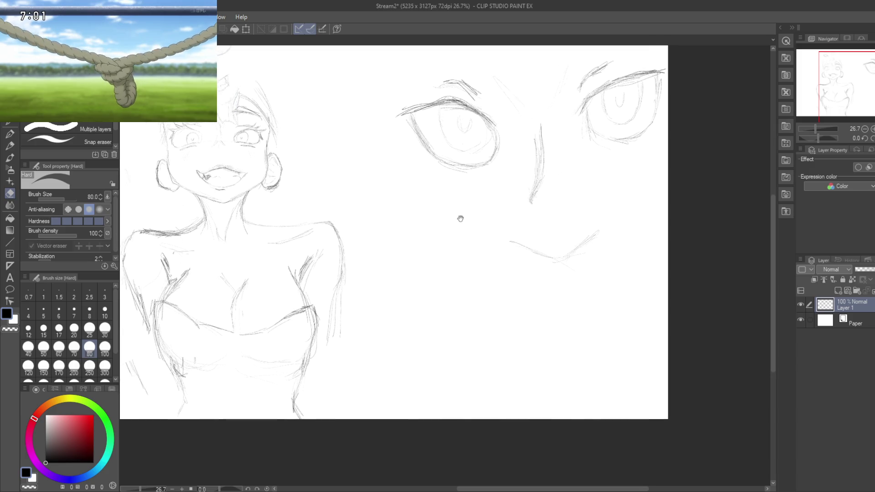
{"action": "key", "text": "p"}
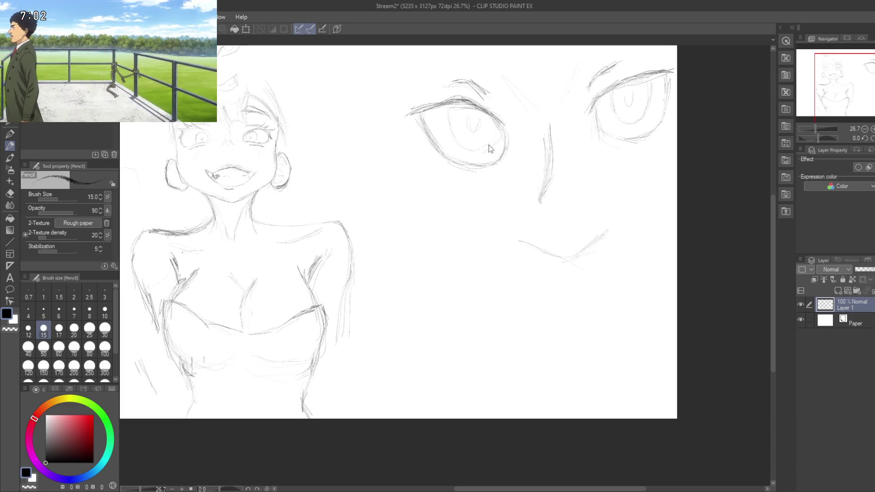
Step: Save the page and sketch a faint cheek line down from beside the left eye
{"action": "key", "text": "ctrl+s"}
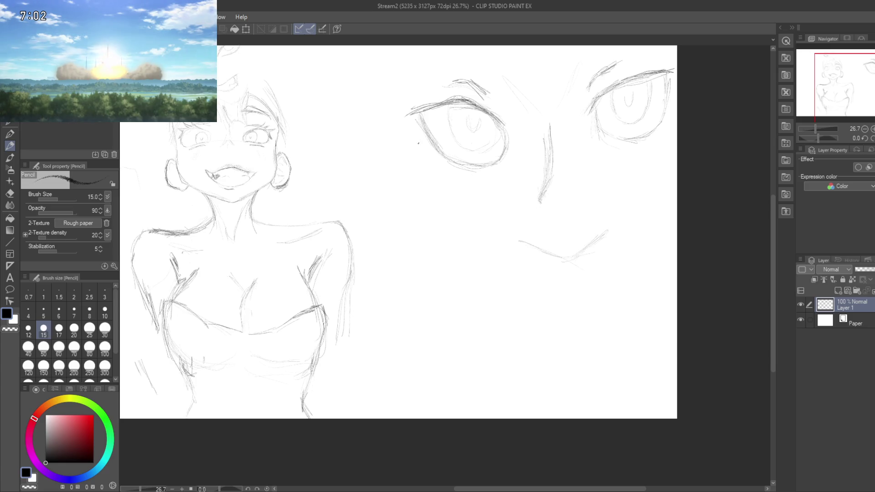
{"action": "left_click_drag", "start_coordinate": [429, 166], "coordinate": [444, 237]}
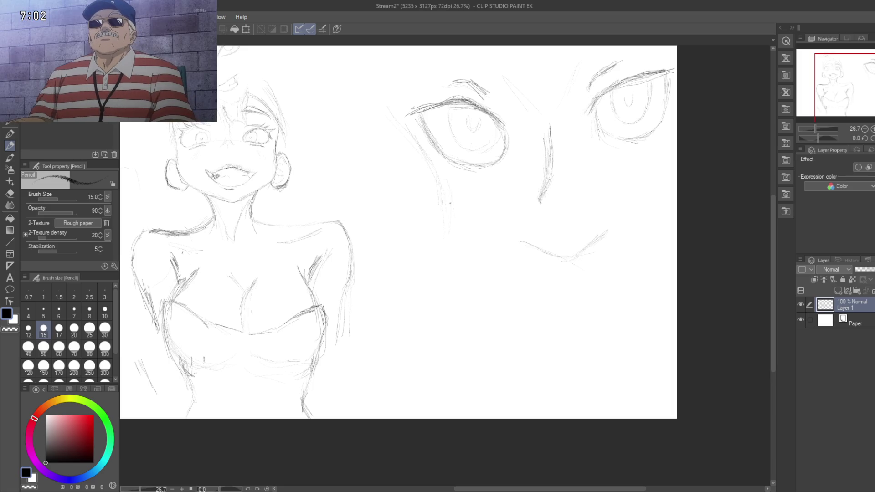
{"action": "left_click_drag", "start_coordinate": [443, 185], "coordinate": [464, 246]}
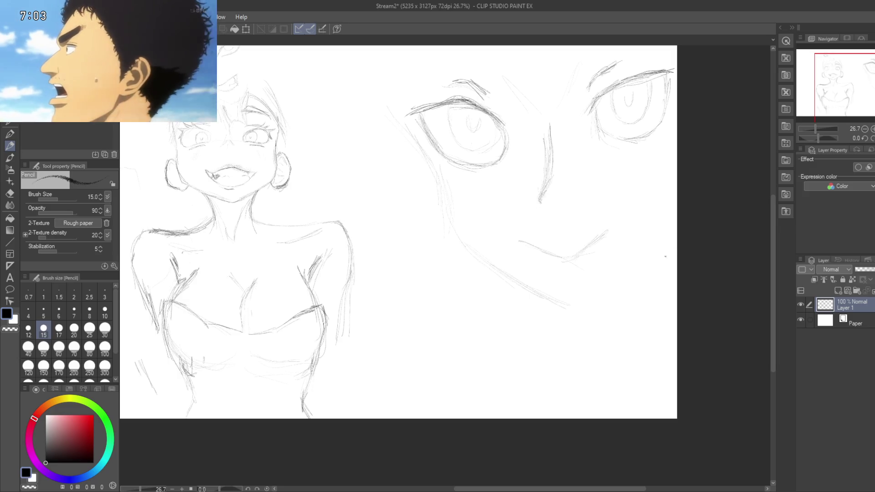
Step: Extend and darken the jaw line to the right, and add the side-of-face line
{"action": "left_click_drag", "start_coordinate": [506, 275], "coordinate": [572, 313]}
{"action": "mouse_move", "coordinate": [503, 272]}
{"action": "left_mouse_down"}
{"action": "mouse_move", "coordinate": [571, 302]}
{"action": "mouse_move", "coordinate": [480, 257]}
{"action": "left_mouse_up"}
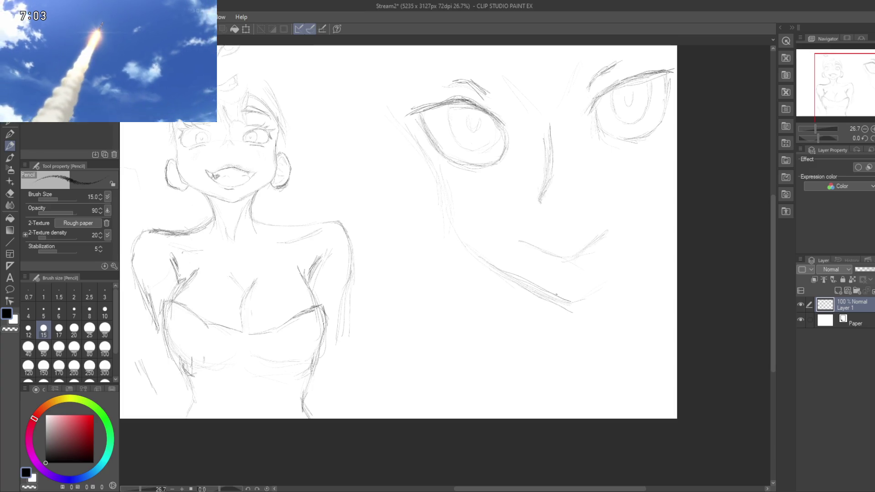
{"action": "left_click_drag", "start_coordinate": [564, 298], "coordinate": [582, 297]}
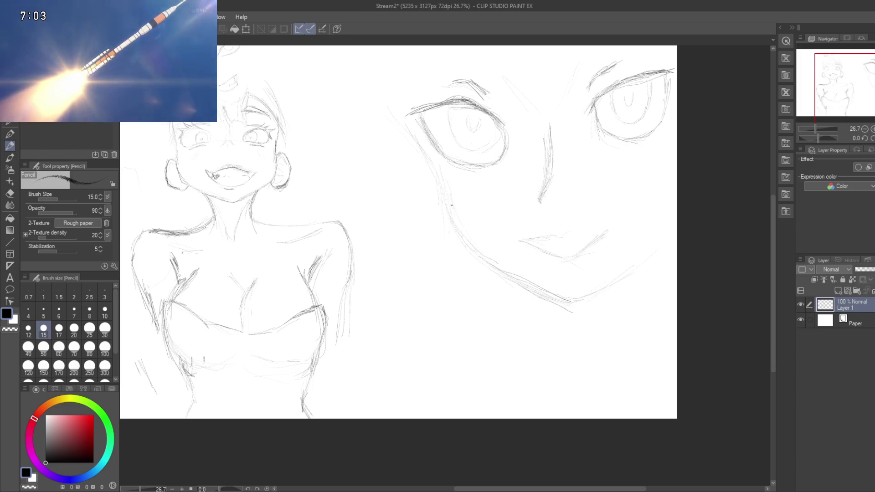
{"action": "left_click_drag", "start_coordinate": [396, 82], "coordinate": [420, 134]}
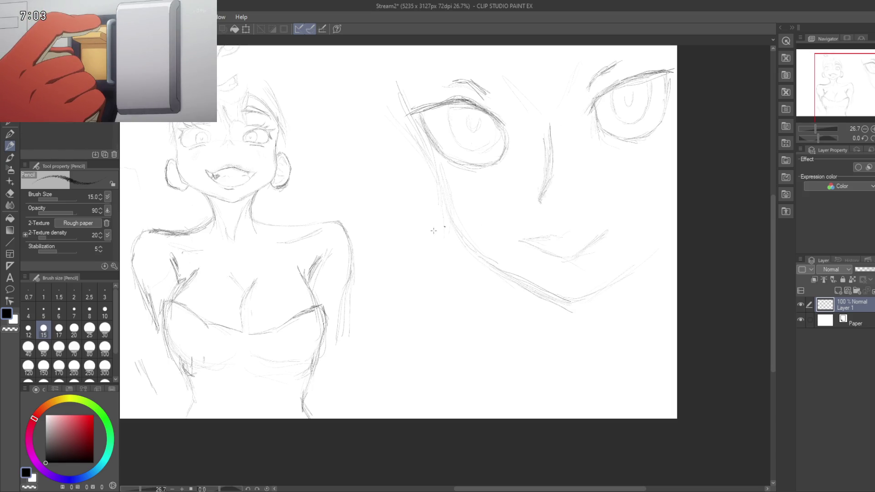
{"action": "key", "text": "m"}
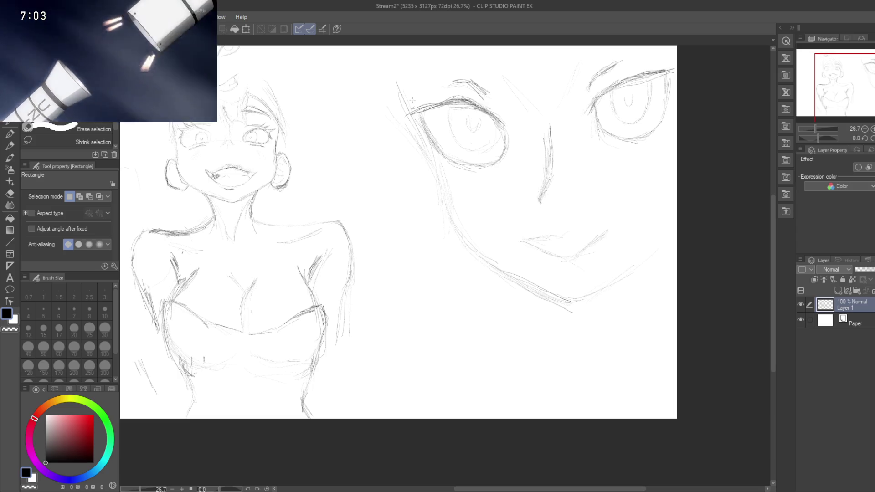
Step: Scale the selected close-up face to 50%, move it left beside the girl's head, and deselect
{"action": "left_click_drag", "start_coordinate": [390, 55], "coordinate": [677, 323]}
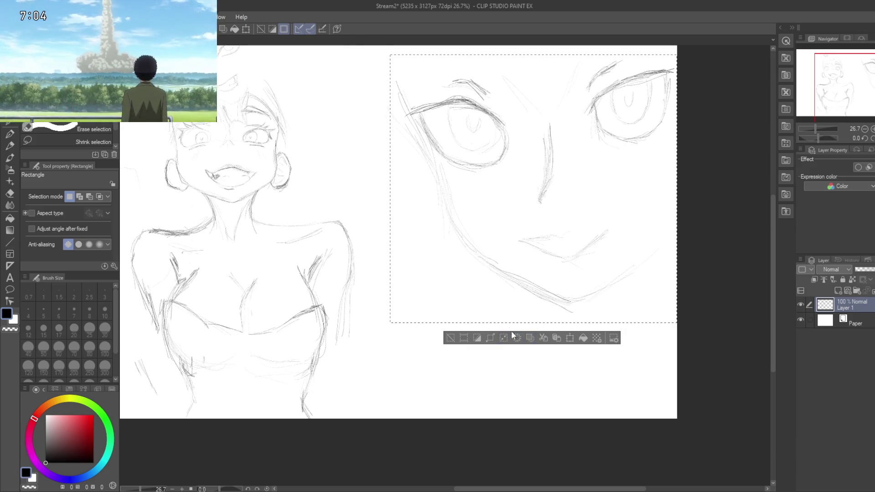
{"action": "left_click", "coordinate": [570, 337]}
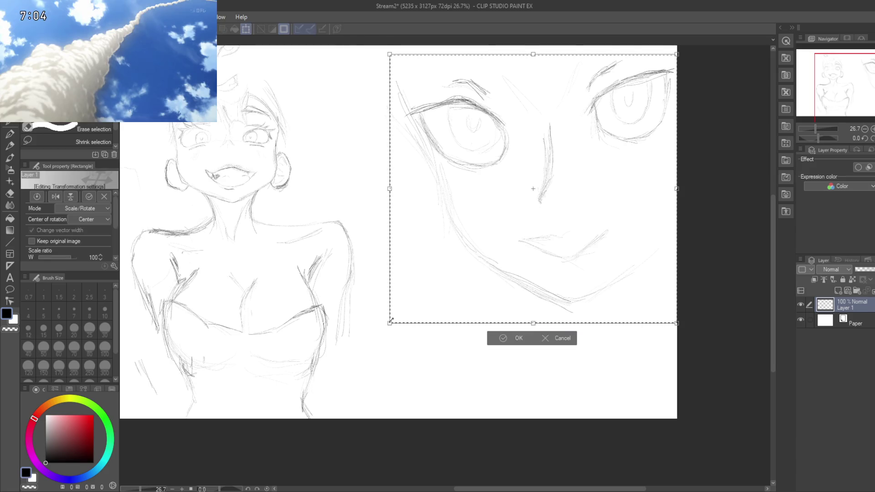
{"action": "left_click_drag", "start_coordinate": [390, 322], "coordinate": [489, 231]}
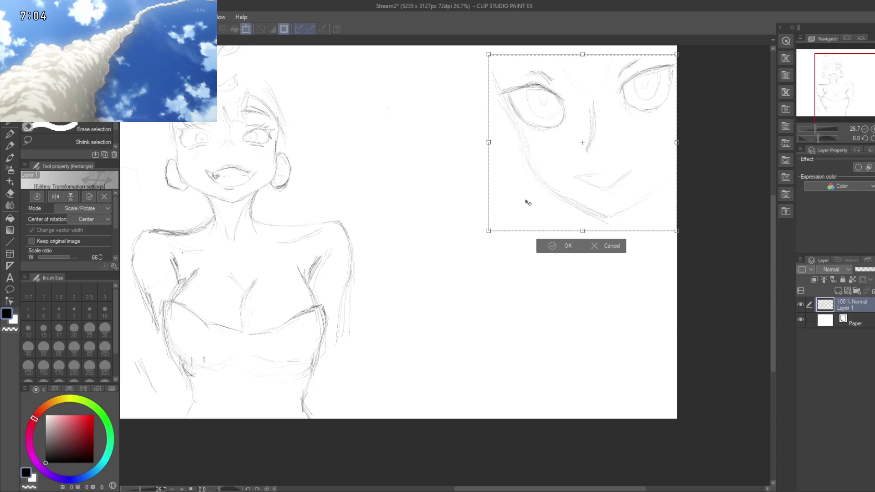
{"action": "left_click_drag", "start_coordinate": [489, 231], "coordinate": [531, 190]}
{"action": "mouse_move", "coordinate": [588, 137]}
{"action": "left_mouse_down"}
{"action": "mouse_move", "coordinate": [401, 142]}
{"action": "mouse_move", "coordinate": [378, 133]}
{"action": "left_mouse_up"}
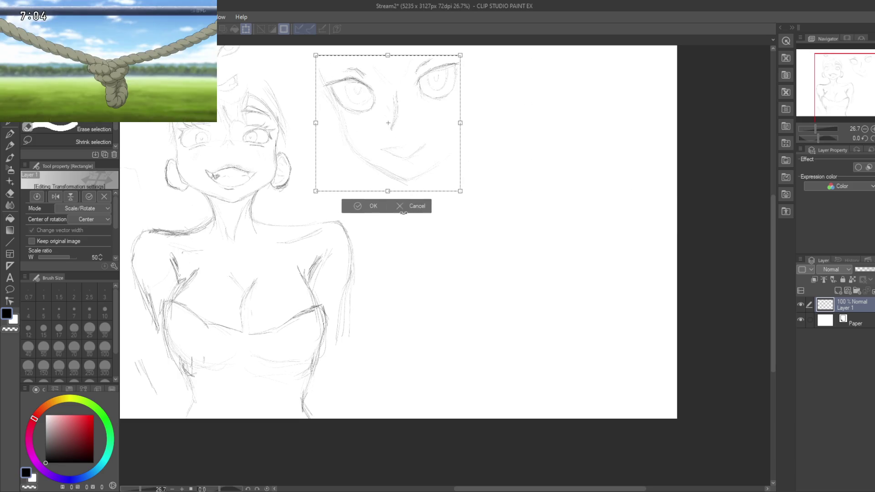
{"action": "left_click", "coordinate": [372, 206]}
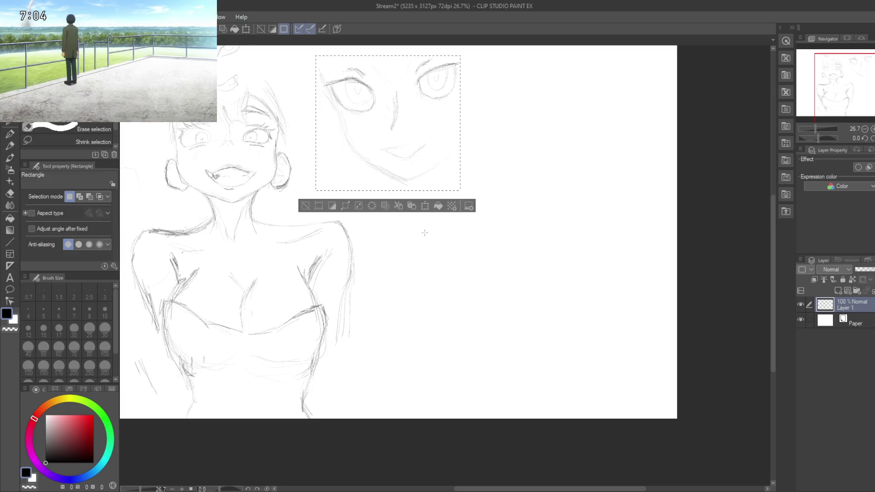
{"action": "left_click", "coordinate": [493, 248]}
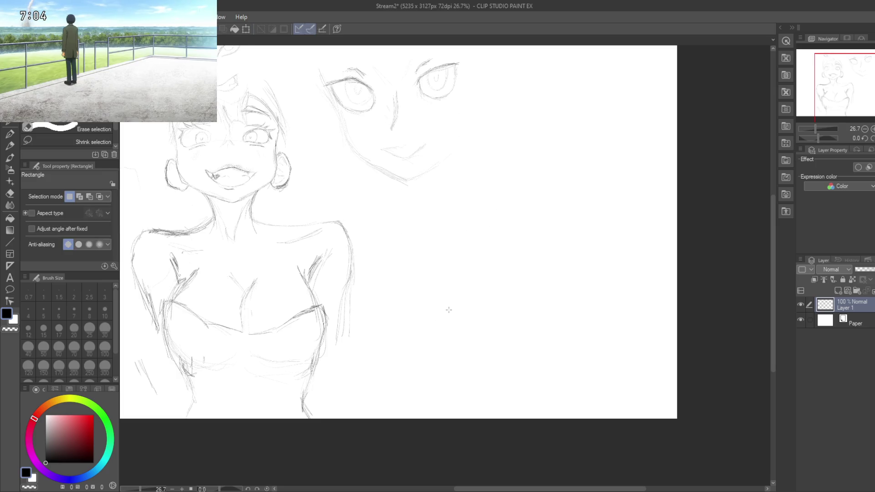
Step: Undo a stray pencil stroke below the shrunken face, reframe the page, and save Stream2 with Ctrl+S
{"action": "key", "text": "p"}
{"action": "left_click_drag", "start_coordinate": [465, 203], "coordinate": [470, 273]}
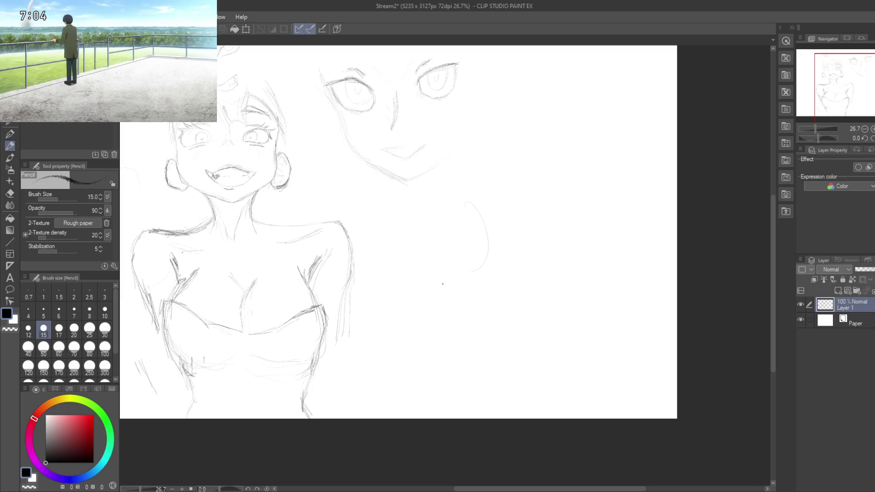
{"action": "key", "text": "ctrl+z"}
{"action": "mouse_move", "coordinate": [430, 312]}
{"action": "left_mouse_down"}
{"action": "mouse_move", "coordinate": [614, 324]}
{"action": "mouse_move", "coordinate": [576, 173]}
{"action": "mouse_move", "coordinate": [541, 442]}
{"action": "left_mouse_up"}
{"action": "mouse_move", "coordinate": [552, 299]}
{"action": "left_mouse_down"}
{"action": "mouse_move", "coordinate": [561, 322]}
{"action": "mouse_move", "coordinate": [561, 260]}
{"action": "mouse_move", "coordinate": [543, 295]}
{"action": "left_mouse_up"}
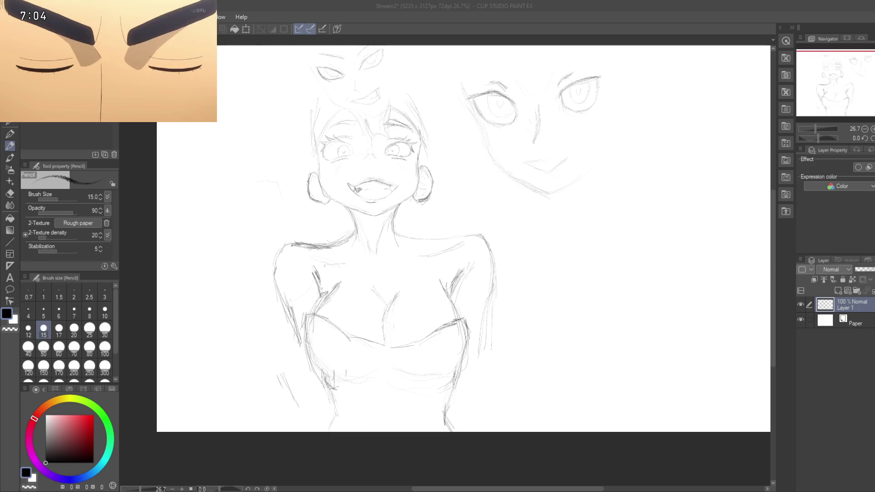
{"action": "mouse_move", "coordinate": [590, 328]}
{"action": "left_mouse_down"}
{"action": "mouse_move", "coordinate": [474, 260]}
{"action": "mouse_move", "coordinate": [431, 275]}
{"action": "mouse_move", "coordinate": [458, 294]}
{"action": "mouse_move", "coordinate": [433, 304]}
{"action": "left_mouse_up"}
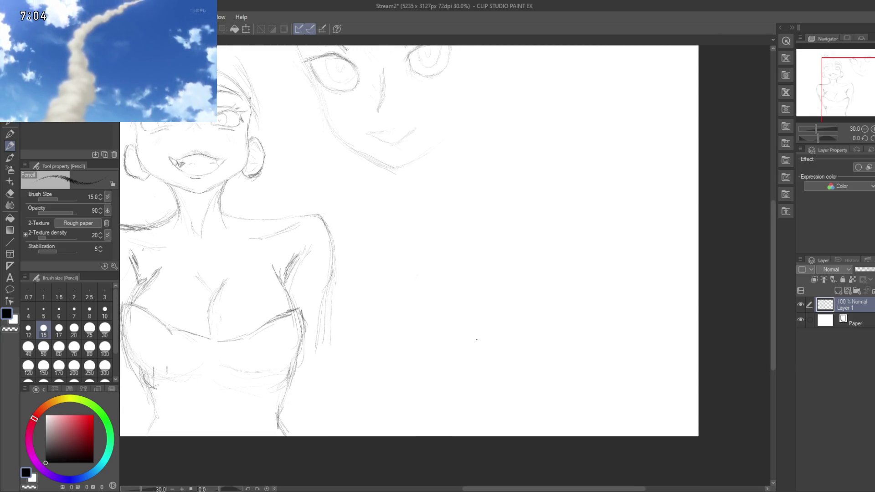
{"action": "left_click_drag", "start_coordinate": [474, 313], "coordinate": [470, 351]}
{"action": "left_click", "coordinate": [444, 351]}
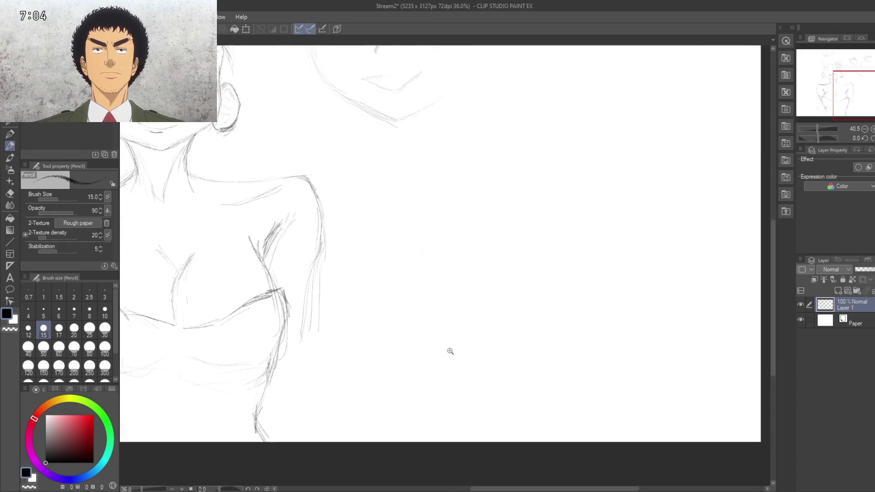
{"action": "key", "text": "ctrl+s"}
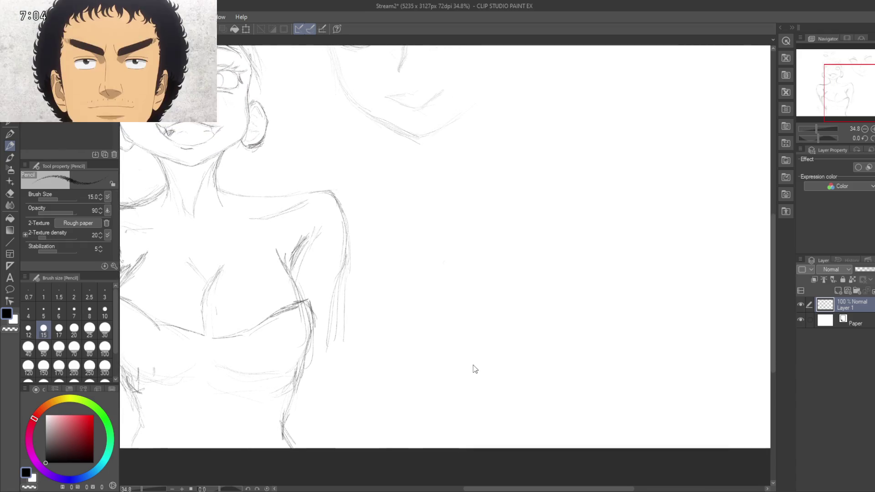
{"action": "mouse_move", "coordinate": [473, 331]}
{"action": "left_mouse_down"}
{"action": "mouse_move", "coordinate": [493, 351]}
{"action": "mouse_move", "coordinate": [486, 369]}
{"action": "left_mouse_up"}
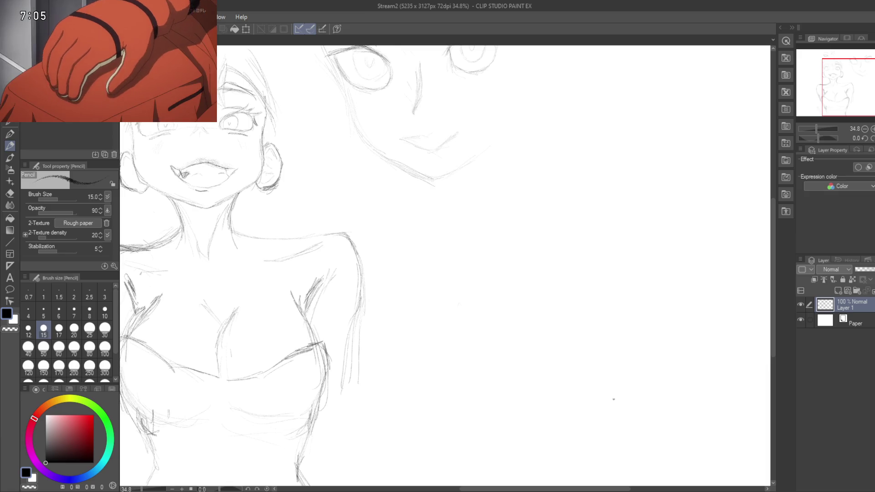
{"action": "left_click_drag", "start_coordinate": [554, 447], "coordinate": [555, 458]}
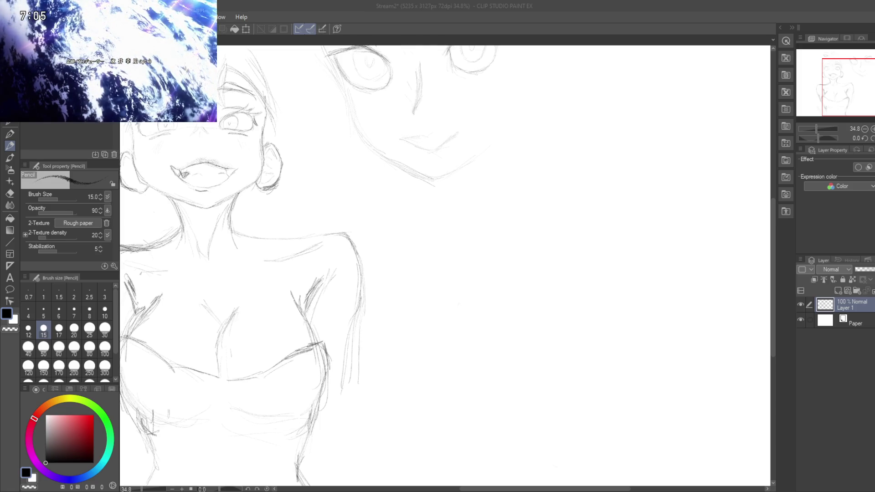
{"action": "mouse_move", "coordinate": [109, 69]}
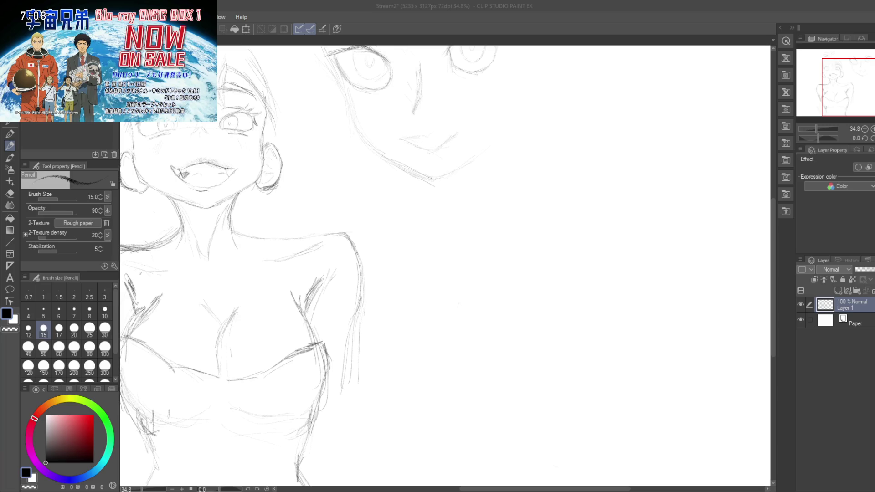
{"action": "left_click", "coordinate": [512, 313]}
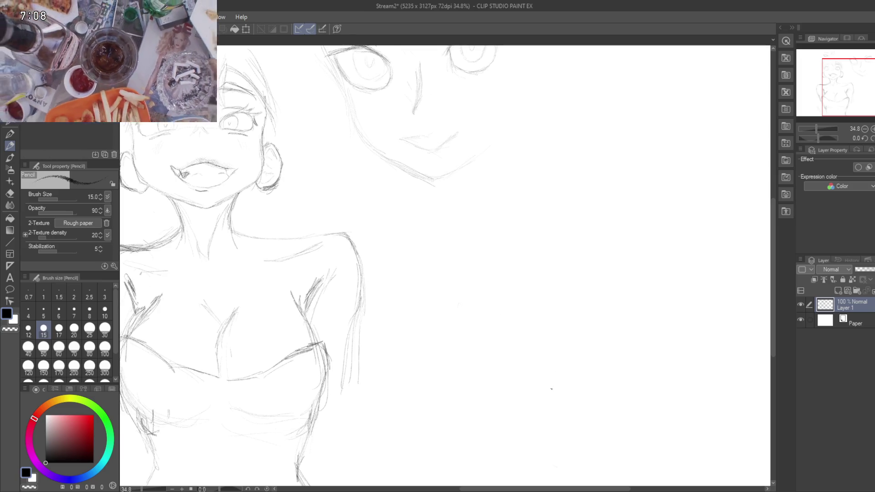
{"action": "left_click_drag", "start_coordinate": [547, 395], "coordinate": [543, 373]}
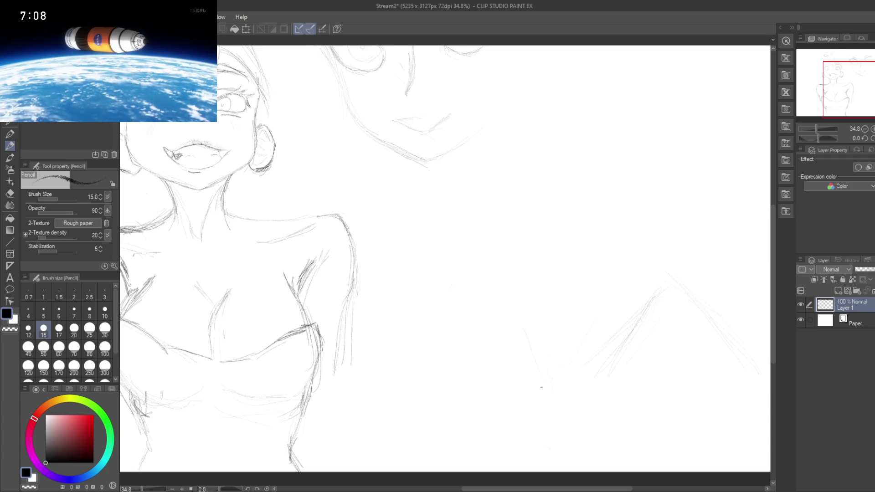
Step: Draw the first rising pencil line of the left leg
{"action": "left_click_drag", "start_coordinate": [451, 371], "coordinate": [502, 302]}
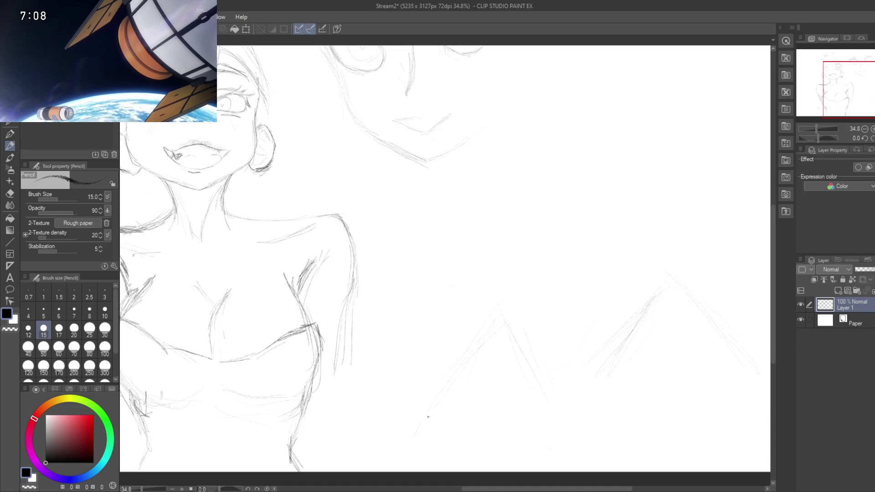
{"action": "scroll", "coordinate": [430, 407], "scroll_direction": "down", "scroll_amount": 1}
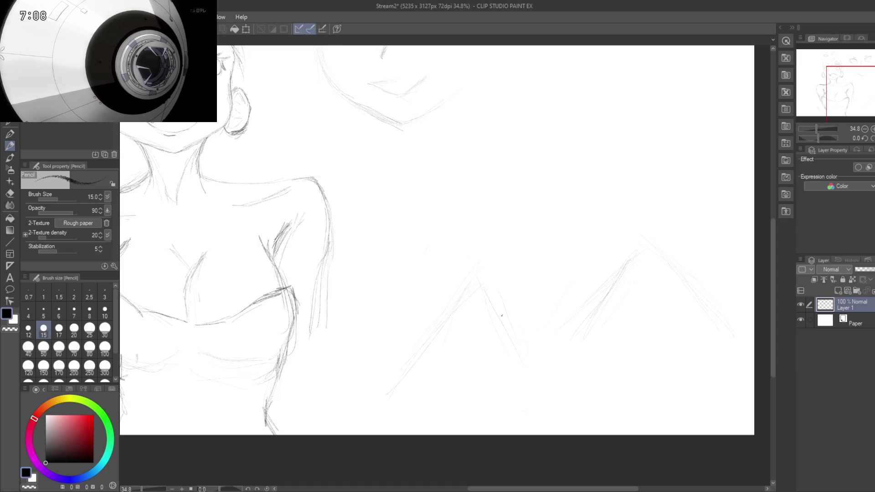
{"action": "mouse_move", "coordinate": [469, 333]}
{"action": "left_mouse_down"}
{"action": "mouse_move", "coordinate": [493, 279]}
{"action": "mouse_move", "coordinate": [468, 297]}
{"action": "left_mouse_up"}
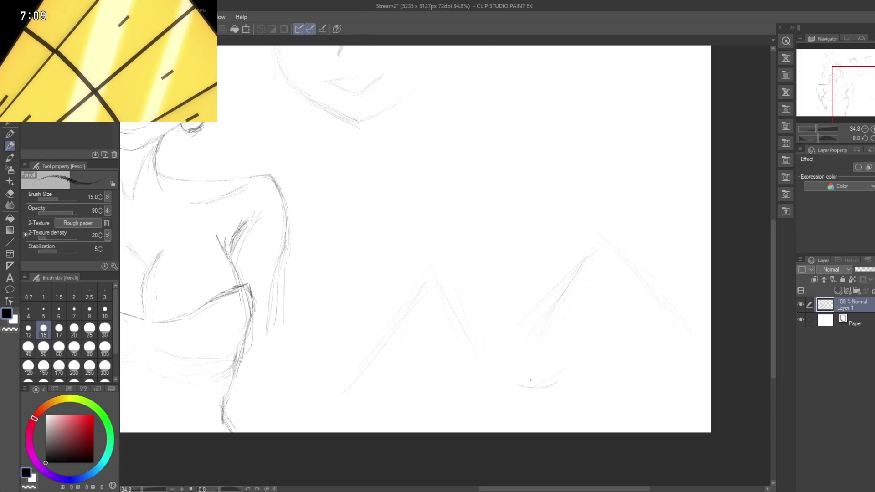
Step: Sketch the right leg's curve up to the knee top and down its far side
{"action": "left_click_drag", "start_coordinate": [545, 385], "coordinate": [584, 365]}
{"action": "left_click_drag", "start_coordinate": [607, 314], "coordinate": [603, 334]}
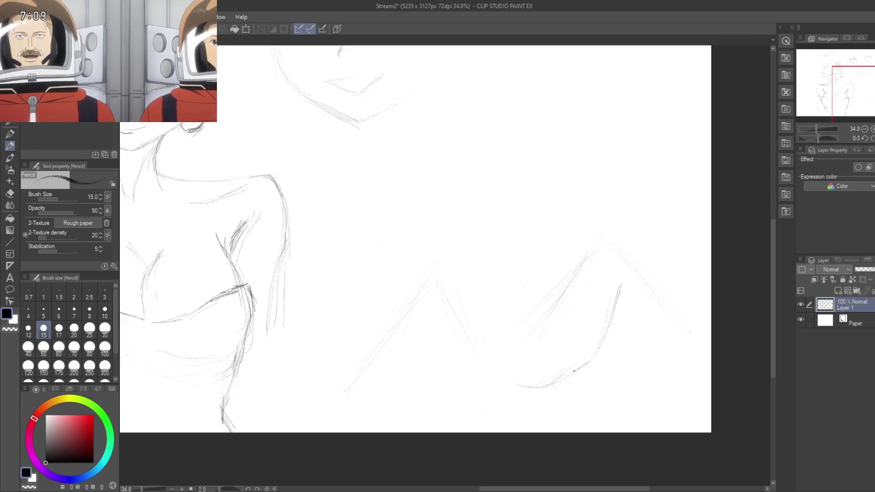
{"action": "left_click_drag", "start_coordinate": [611, 313], "coordinate": [624, 276]}
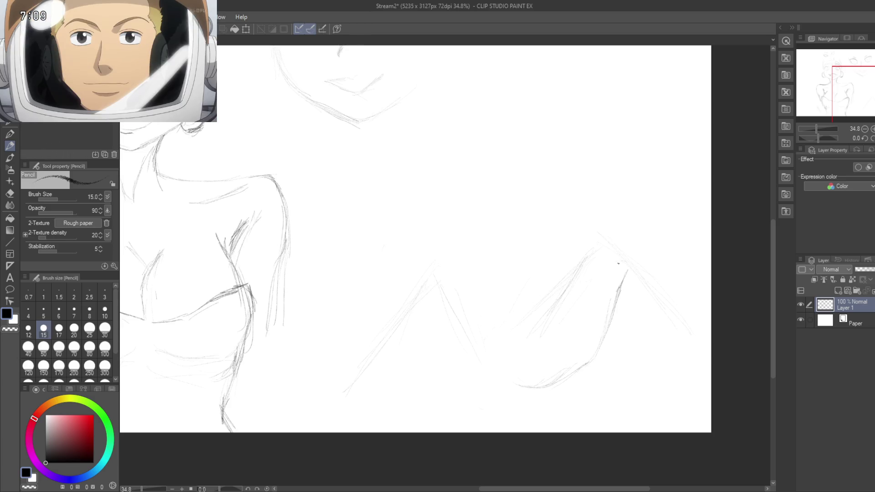
{"action": "left_click_drag", "start_coordinate": [608, 257], "coordinate": [635, 266]}
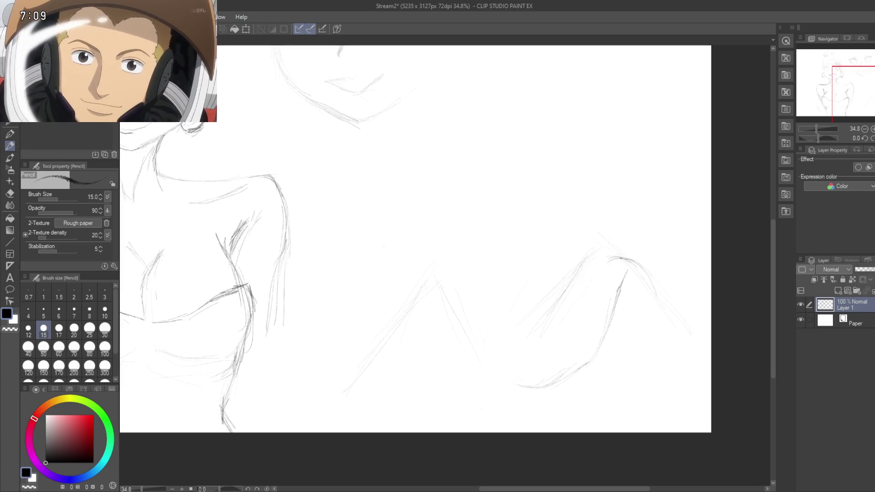
{"action": "mouse_move", "coordinate": [610, 259]}
{"action": "left_mouse_down"}
{"action": "mouse_move", "coordinate": [632, 270]}
{"action": "mouse_move", "coordinate": [651, 297]}
{"action": "left_mouse_up"}
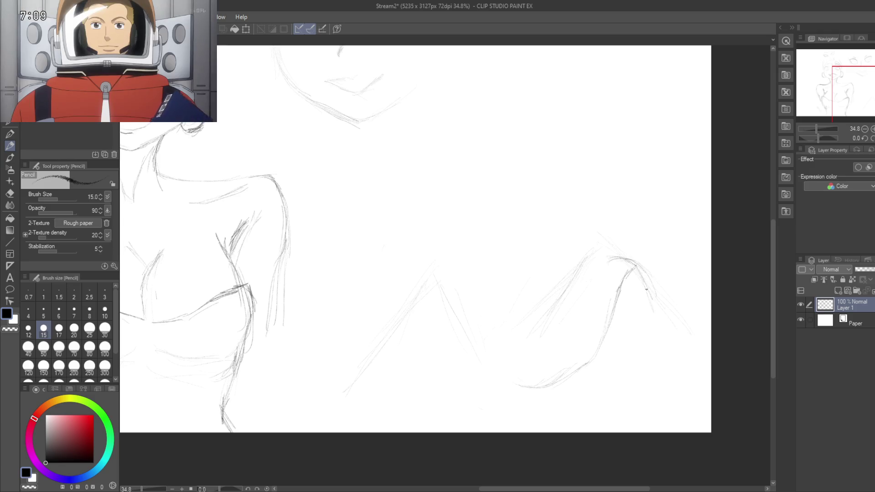
{"action": "left_click_drag", "start_coordinate": [625, 259], "coordinate": [673, 345]}
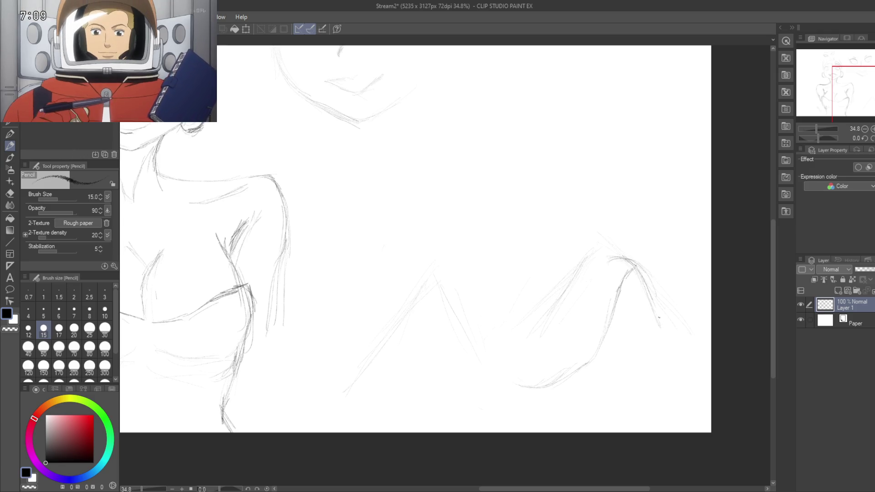
{"action": "mouse_move", "coordinate": [652, 301]}
{"action": "left_mouse_down"}
{"action": "mouse_move", "coordinate": [699, 363]}
{"action": "mouse_move", "coordinate": [709, 363]}
{"action": "left_mouse_up"}
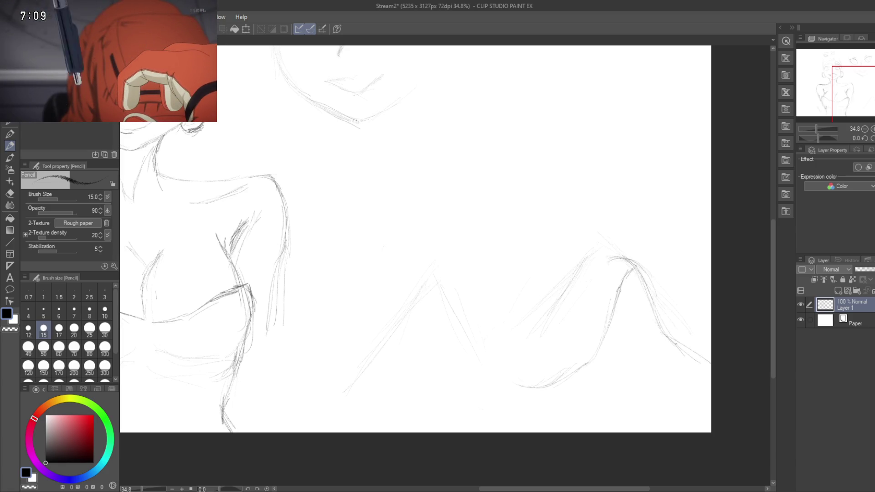
{"action": "mouse_move", "coordinate": [560, 302]}
{"action": "left_mouse_down"}
{"action": "mouse_move", "coordinate": [608, 289]}
{"action": "mouse_move", "coordinate": [594, 297]}
{"action": "left_mouse_up"}
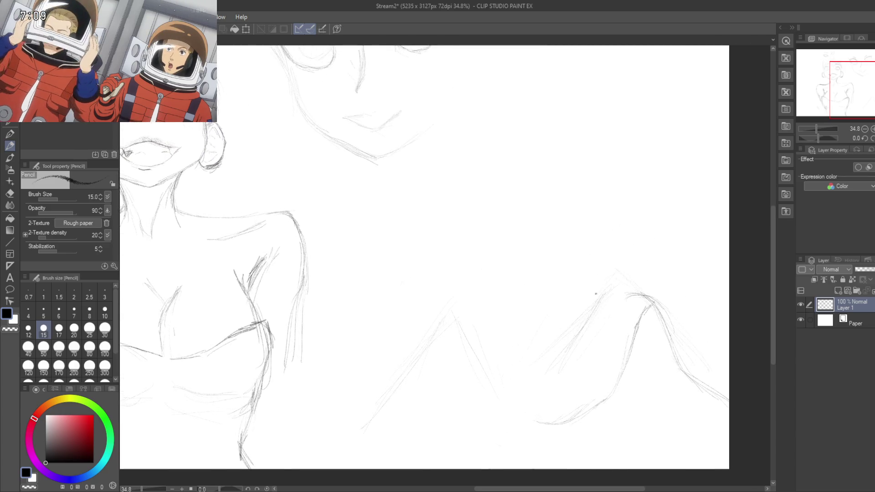
Step: Add faint knee-top lines and a darker arm line curving over the right knee
{"action": "left_click_drag", "start_coordinate": [611, 262], "coordinate": [577, 297]}
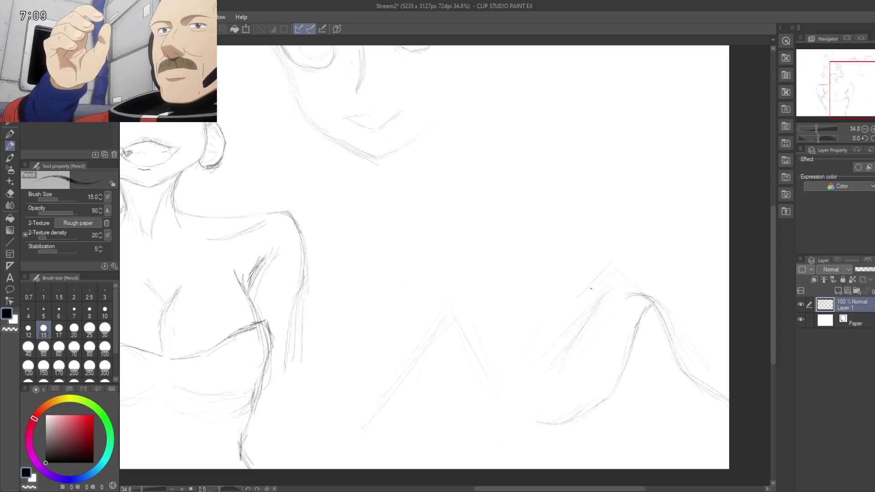
{"action": "mouse_move", "coordinate": [633, 258]}
{"action": "left_mouse_down"}
{"action": "mouse_move", "coordinate": [618, 260]}
{"action": "mouse_move", "coordinate": [666, 238]}
{"action": "mouse_move", "coordinate": [729, 328]}
{"action": "left_mouse_up"}
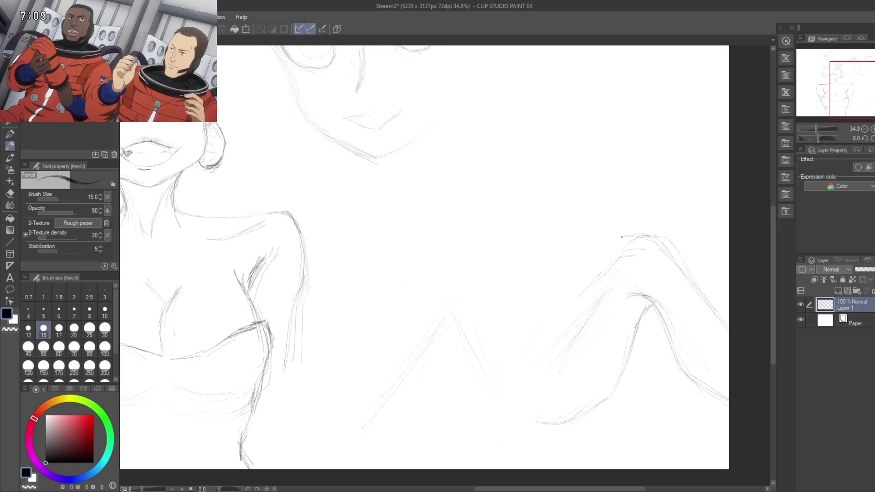
{"action": "left_click_drag", "start_coordinate": [594, 255], "coordinate": [616, 238]}
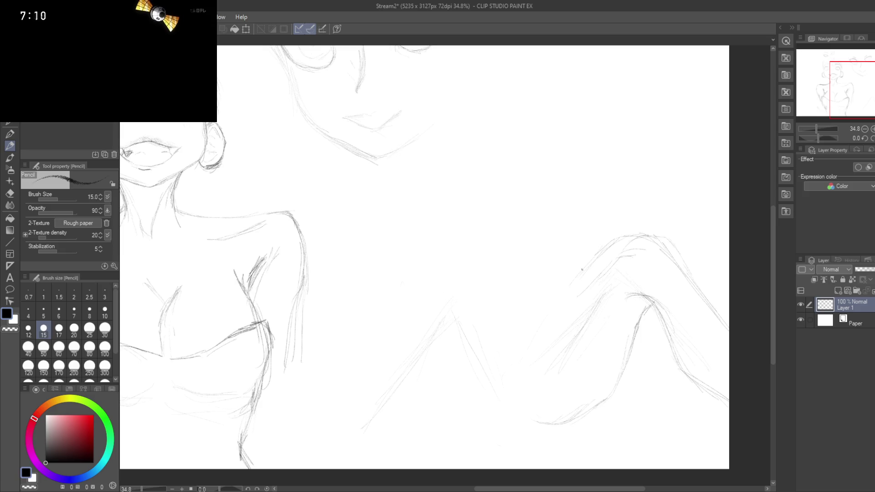
{"action": "mouse_move", "coordinate": [599, 248]}
{"action": "left_mouse_down"}
{"action": "mouse_move", "coordinate": [544, 312]}
{"action": "mouse_move", "coordinate": [592, 256]}
{"action": "left_mouse_up"}
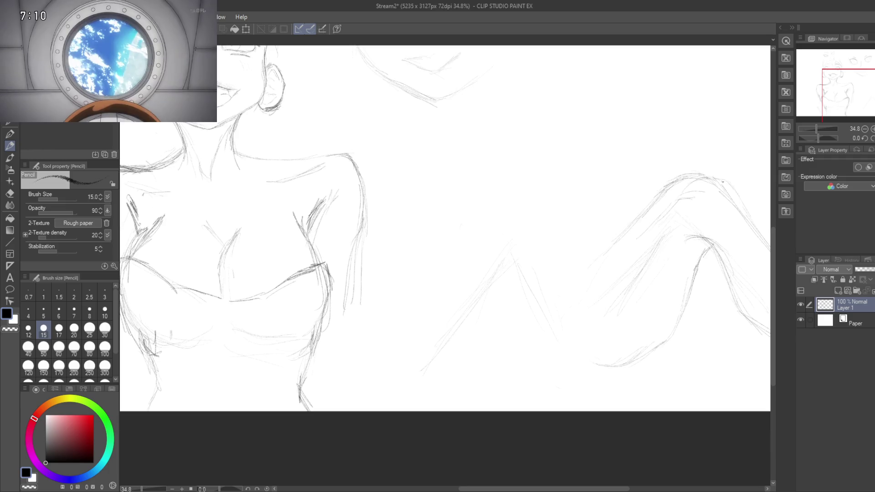
{"action": "left_click_drag", "start_coordinate": [567, 250], "coordinate": [598, 228]}
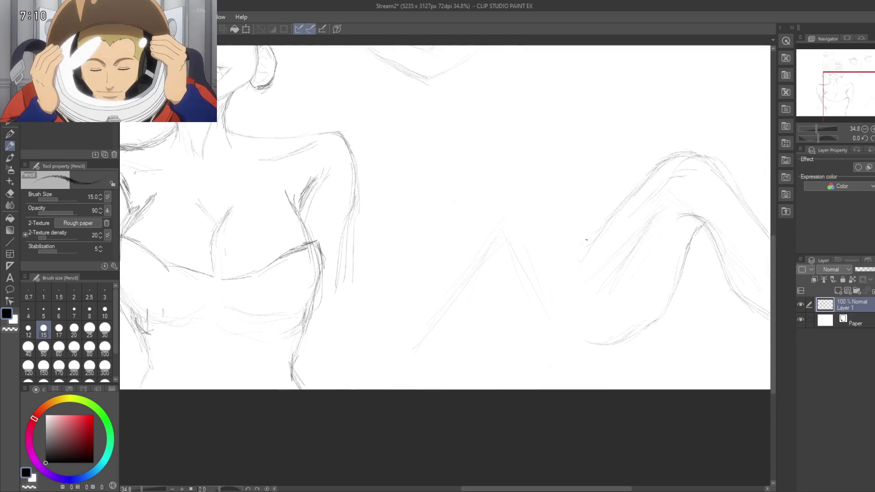
{"action": "left_click_drag", "start_coordinate": [588, 236], "coordinate": [611, 208]}
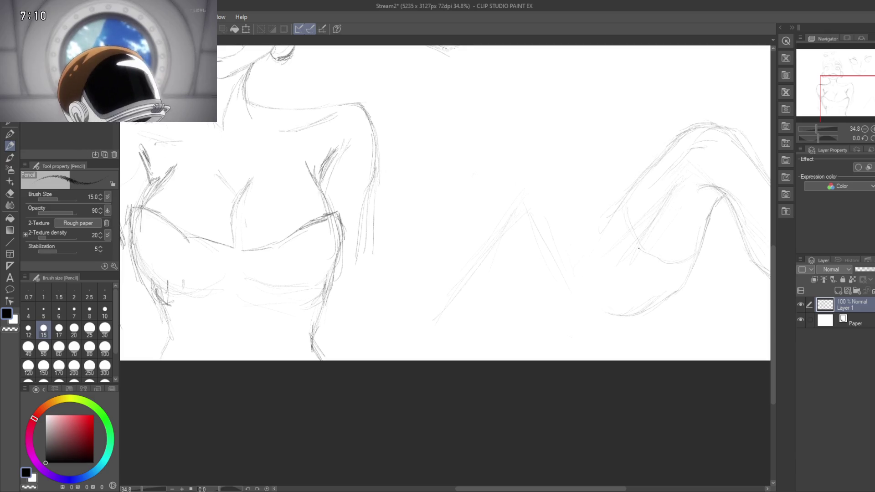
{"action": "left_click_drag", "start_coordinate": [633, 242], "coordinate": [679, 261]}
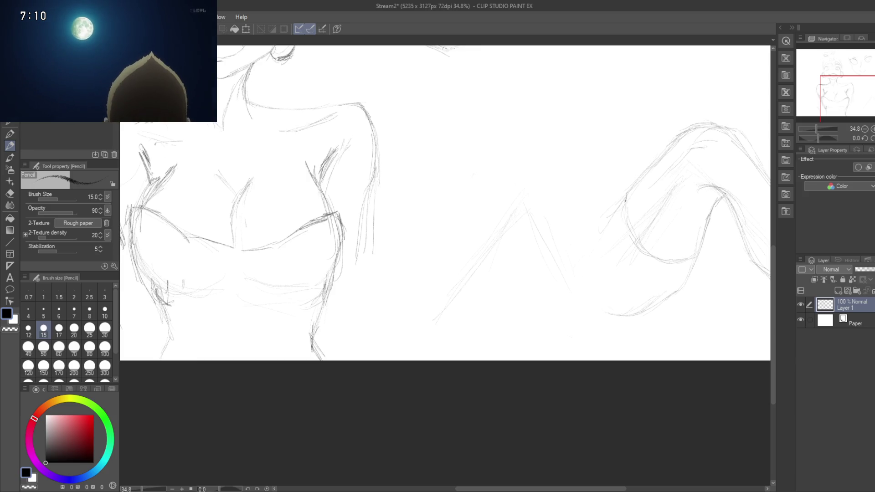
{"action": "left_click_drag", "start_coordinate": [602, 251], "coordinate": [622, 248]}
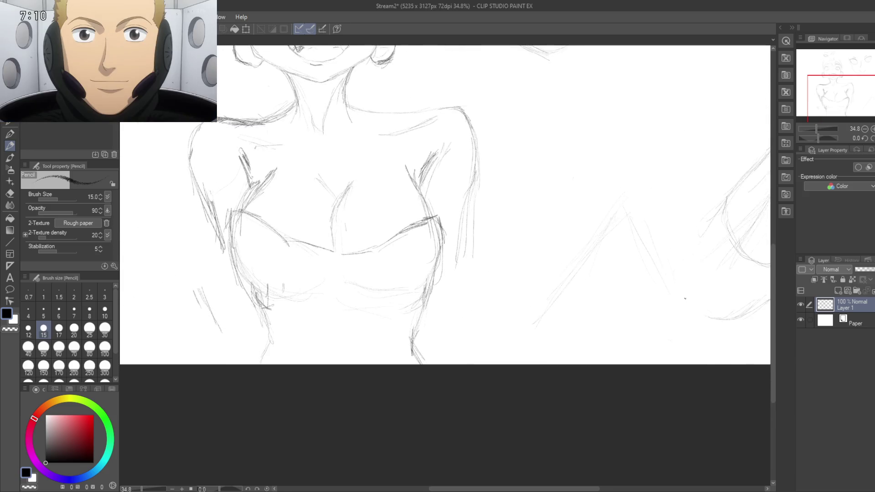
{"action": "scroll", "coordinate": [668, 293], "scroll_direction": "right", "scroll_amount": 3}
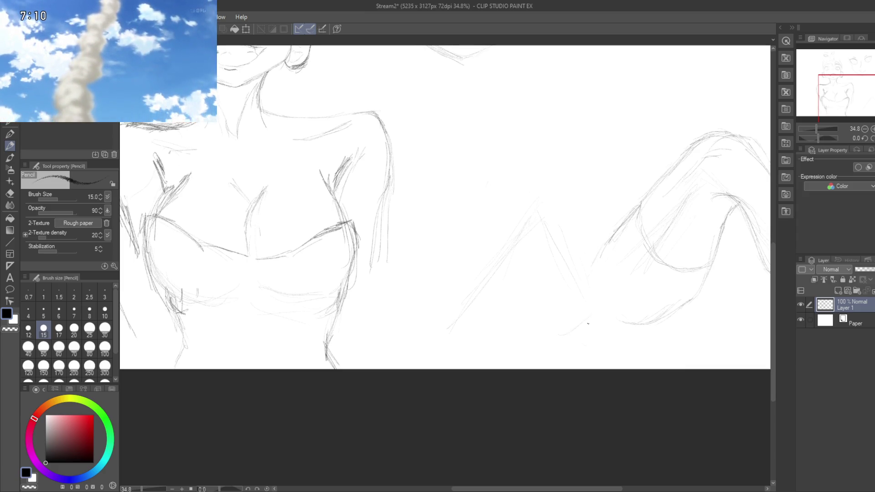
Step: Add faint and reinforcing strokes along the lower leg sketch, then reframe around the bust
{"action": "left_click_drag", "start_coordinate": [560, 335], "coordinate": [633, 322]}
{"action": "scroll", "coordinate": [586, 267], "scroll_direction": "down", "scroll_amount": 2}
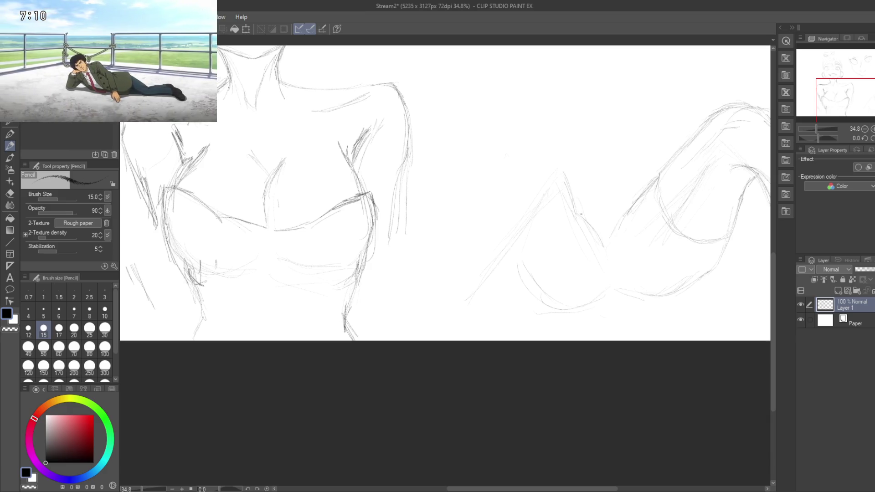
{"action": "left_click_drag", "start_coordinate": [596, 195], "coordinate": [606, 228]}
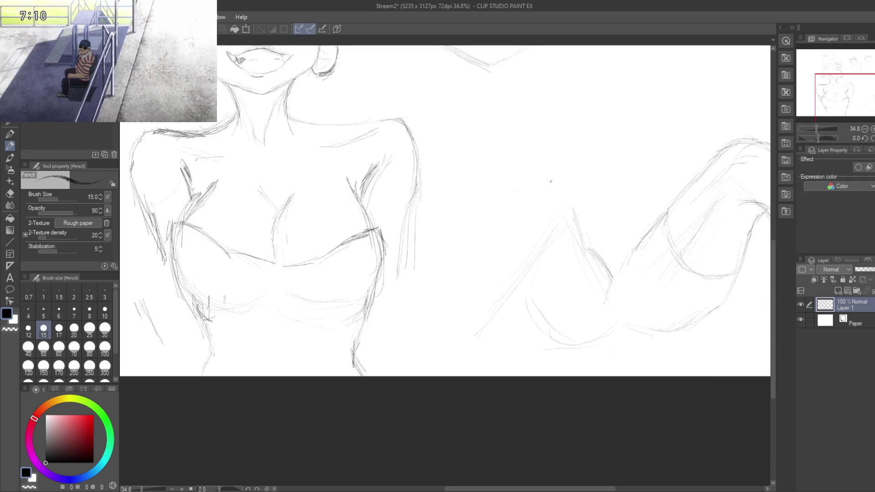
{"action": "left_click_drag", "start_coordinate": [528, 197], "coordinate": [543, 259]}
{"action": "left_click_drag", "start_coordinate": [600, 302], "coordinate": [593, 271]}
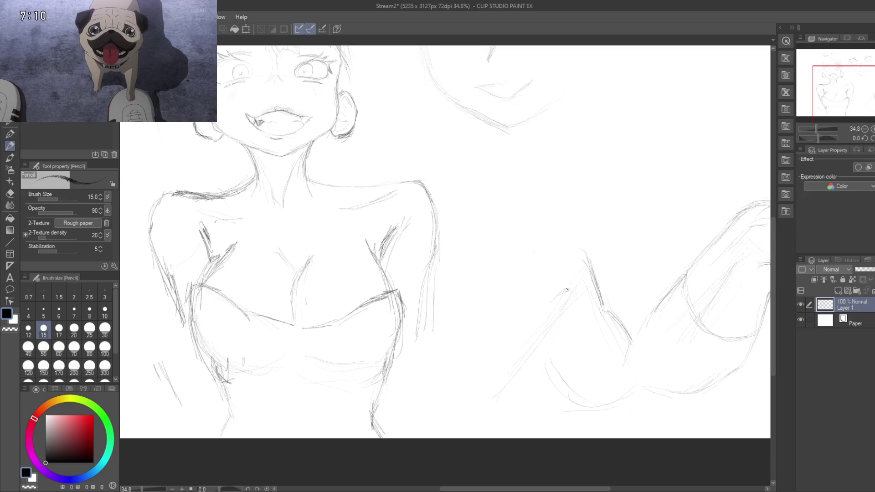
{"action": "mouse_move", "coordinate": [556, 292]}
{"action": "left_mouse_down"}
{"action": "mouse_move", "coordinate": [576, 284]}
{"action": "mouse_move", "coordinate": [588, 338]}
{"action": "left_mouse_up"}
{"action": "left_click_drag", "start_coordinate": [626, 299], "coordinate": [639, 342]}
{"action": "left_click_drag", "start_coordinate": [616, 279], "coordinate": [637, 343]}
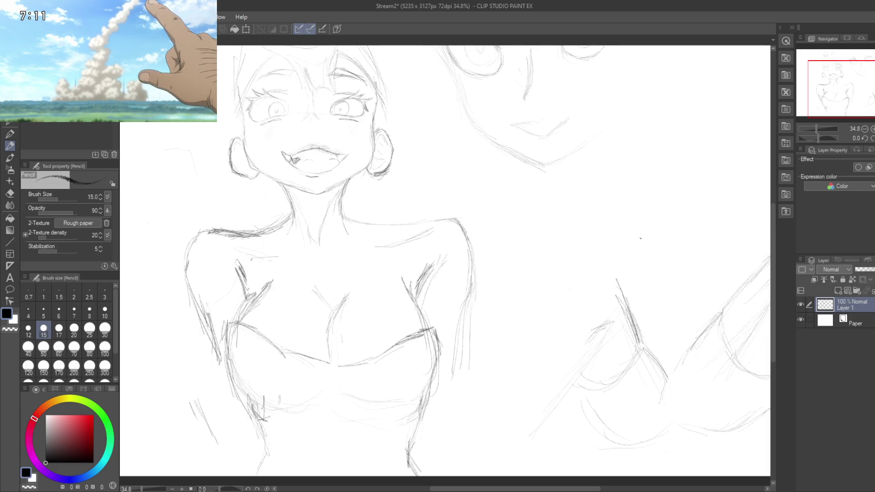
{"action": "mouse_move", "coordinate": [562, 338]}
{"action": "left_mouse_down"}
{"action": "mouse_move", "coordinate": [618, 325]}
{"action": "mouse_move", "coordinate": [609, 364]}
{"action": "mouse_move", "coordinate": [628, 347]}
{"action": "mouse_move", "coordinate": [614, 347]}
{"action": "left_mouse_up"}
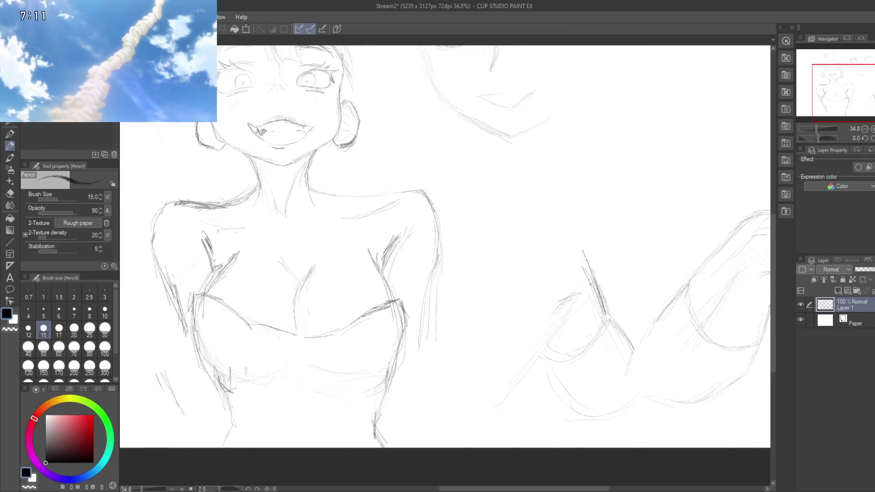
Step: Erase the stray diagonal strokes on the right leg sketch, then return to the pencil
{"action": "key", "text": "e"}
{"action": "left_click_drag", "start_coordinate": [619, 313], "coordinate": [626, 354]}
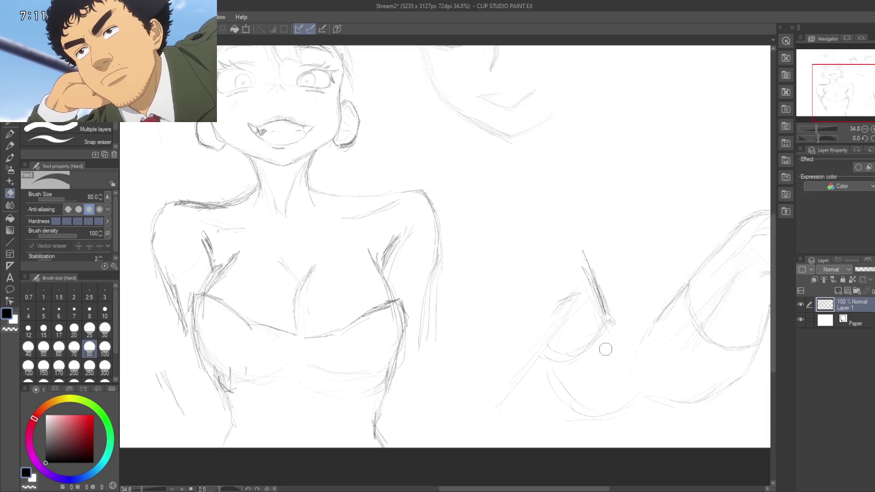
{"action": "mouse_move", "coordinate": [601, 327]}
{"action": "left_mouse_down"}
{"action": "mouse_move", "coordinate": [576, 262]}
{"action": "mouse_move", "coordinate": [568, 300]}
{"action": "left_mouse_up"}
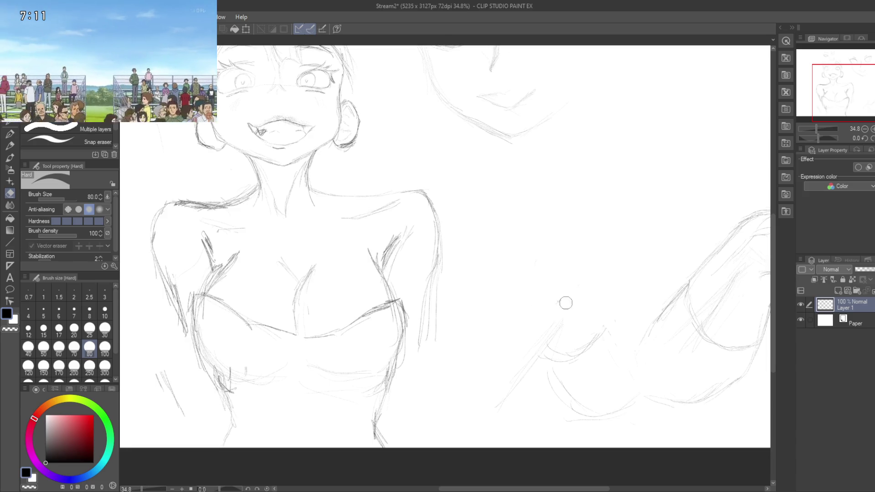
{"action": "key", "text": "p"}
{"action": "key", "text": "p"}
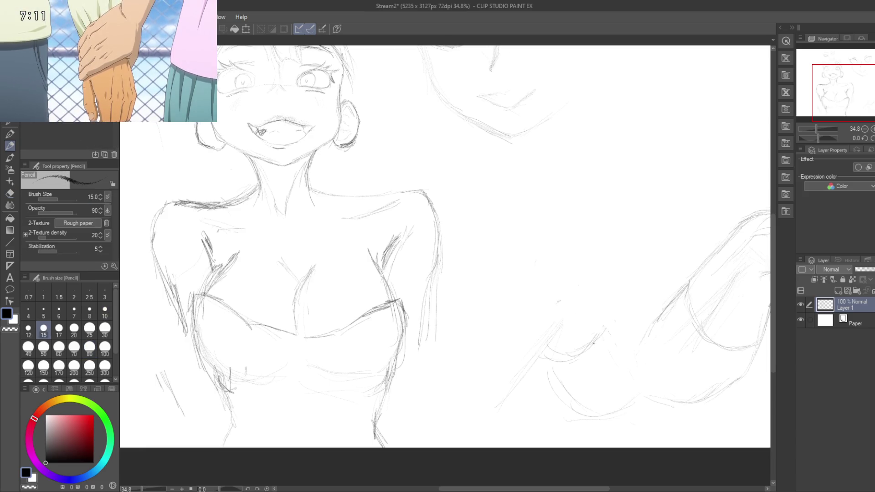
{"action": "left_click_drag", "start_coordinate": [566, 316], "coordinate": [531, 296]}
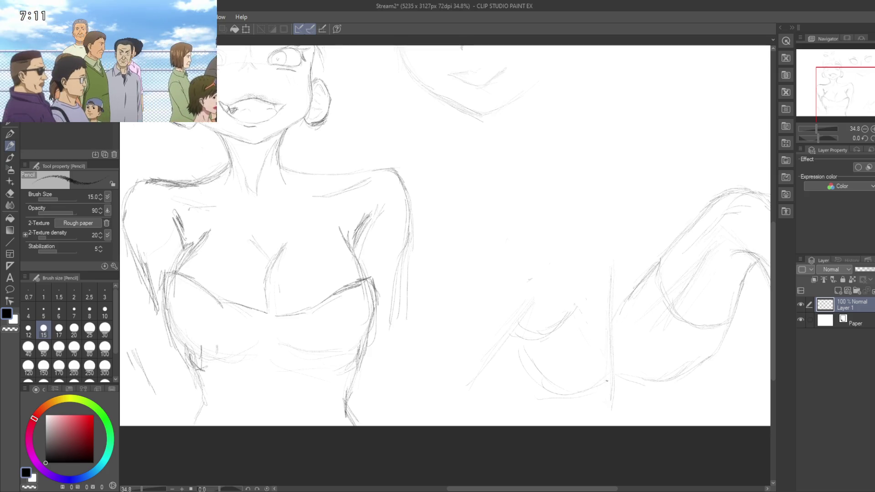
Step: Draw a vertical line, a short lower stroke and a darker curve on the right figure
{"action": "left_click_drag", "start_coordinate": [607, 377], "coordinate": [620, 287]}
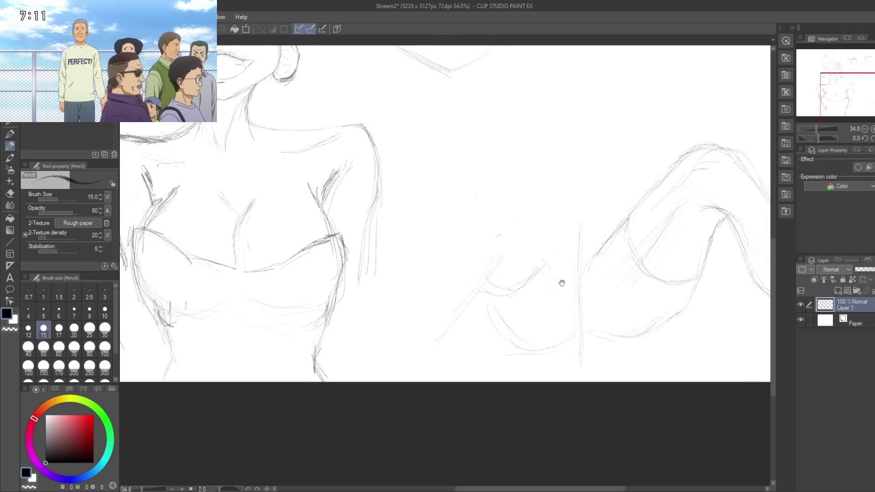
{"action": "left_click_drag", "start_coordinate": [562, 189], "coordinate": [560, 132]}
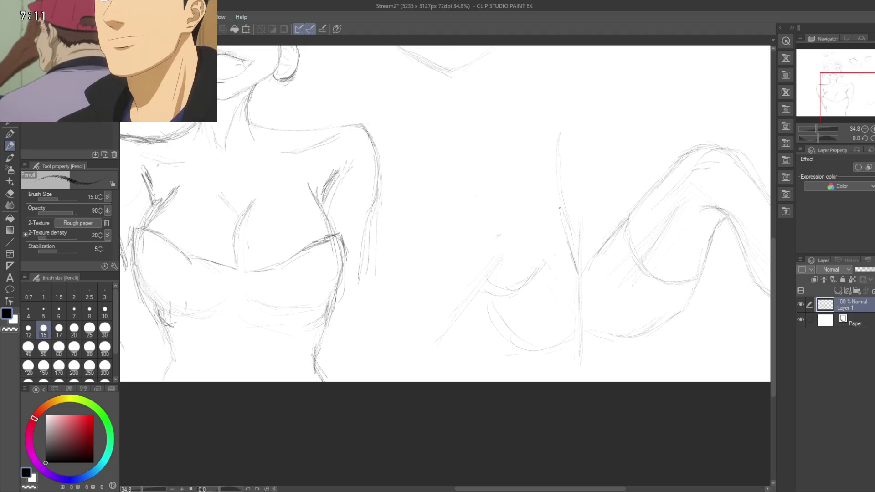
{"action": "left_click_drag", "start_coordinate": [563, 301], "coordinate": [574, 339]}
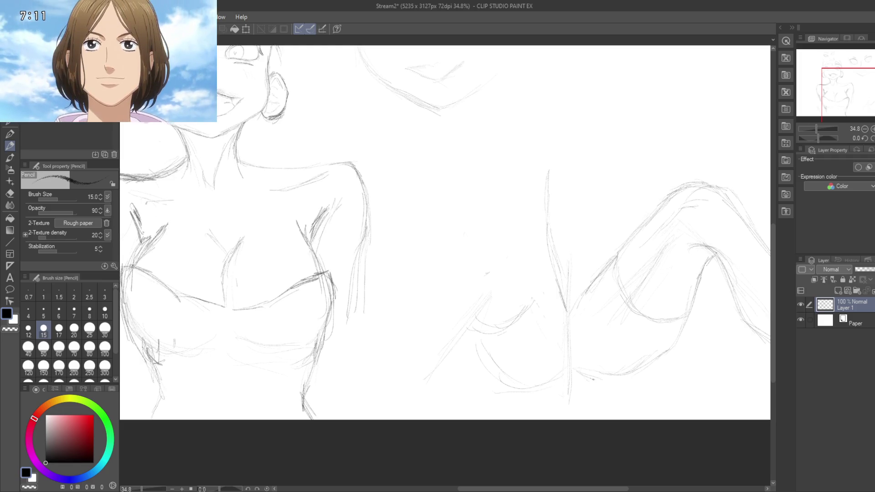
{"action": "left_click_drag", "start_coordinate": [576, 372], "coordinate": [618, 385]}
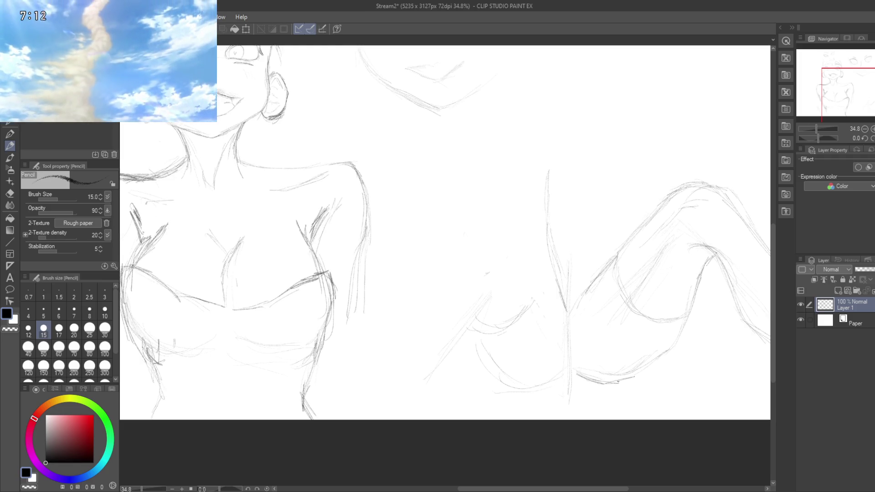
{"action": "left_click_drag", "start_coordinate": [506, 377], "coordinate": [547, 373]}
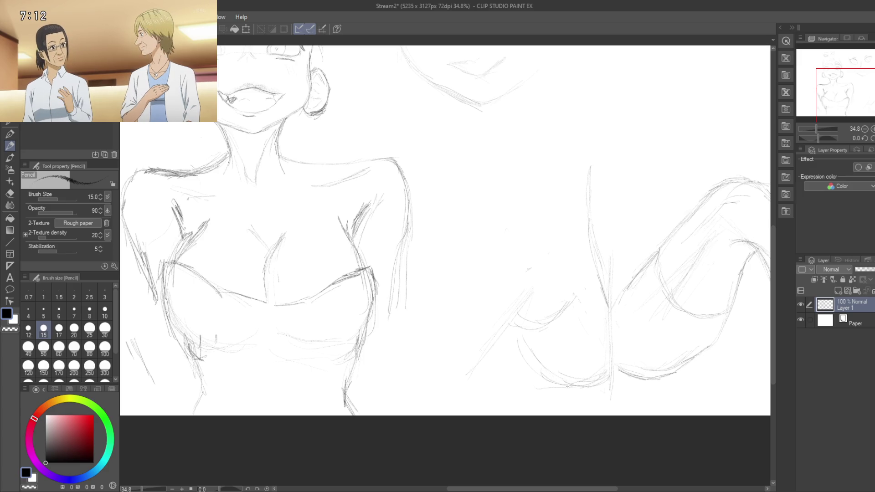
{"action": "mouse_move", "coordinate": [541, 375]}
{"action": "left_mouse_down"}
{"action": "mouse_move", "coordinate": [525, 350]}
{"action": "mouse_move", "coordinate": [580, 359]}
{"action": "left_mouse_up"}
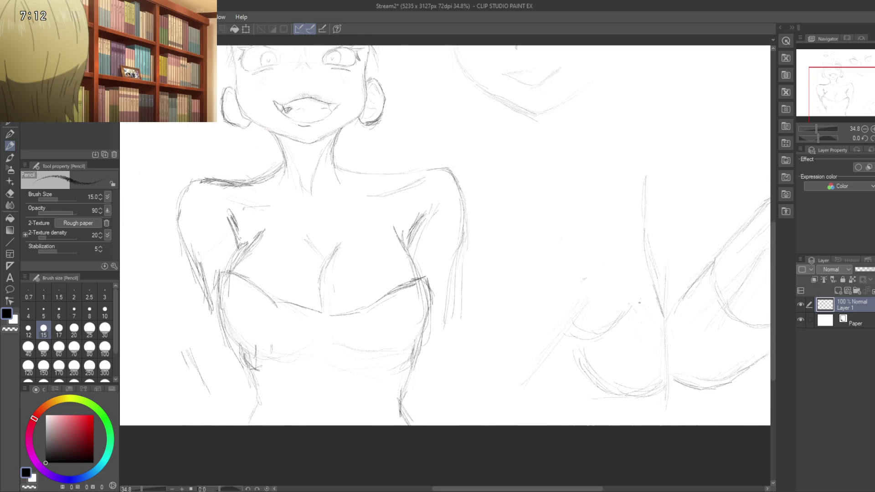
{"action": "left_click_drag", "start_coordinate": [637, 311], "coordinate": [610, 304]}
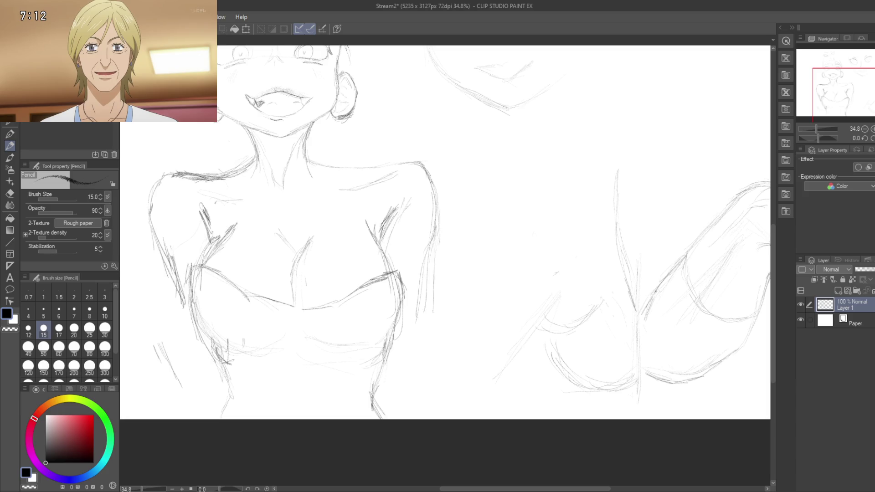
Step: Add faint strokes, a curve down from the figure's top, and an arcing arm line
{"action": "mouse_move", "coordinate": [656, 290]}
{"action": "left_mouse_down"}
{"action": "mouse_move", "coordinate": [642, 318]}
{"action": "mouse_move", "coordinate": [652, 299]}
{"action": "left_mouse_up"}
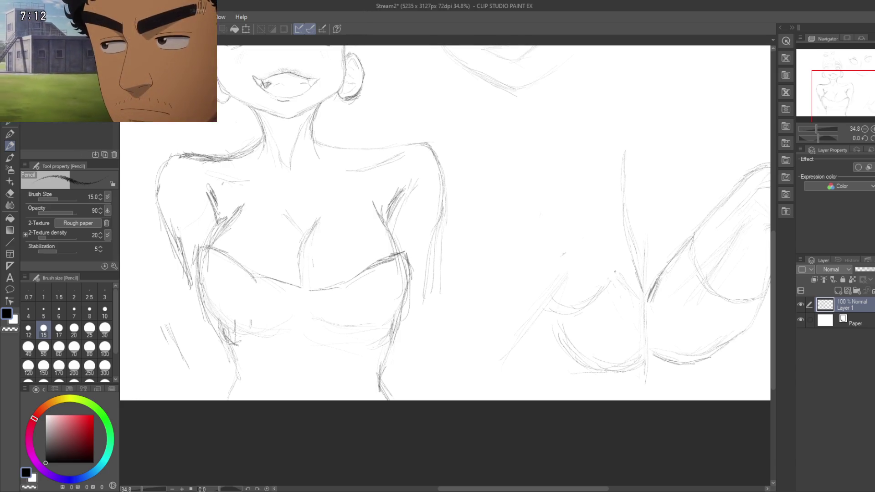
{"action": "left_click_drag", "start_coordinate": [611, 256], "coordinate": [634, 296]}
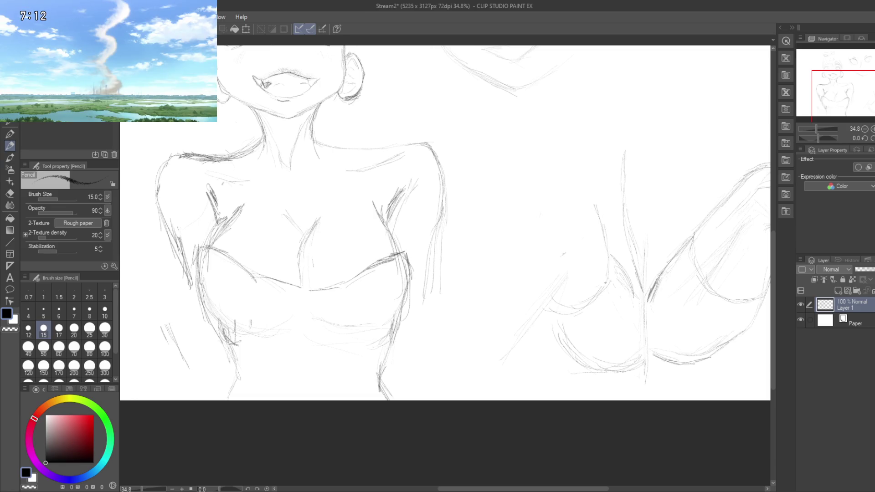
{"action": "scroll", "coordinate": [587, 311], "scroll_direction": "up", "scroll_amount": 2}
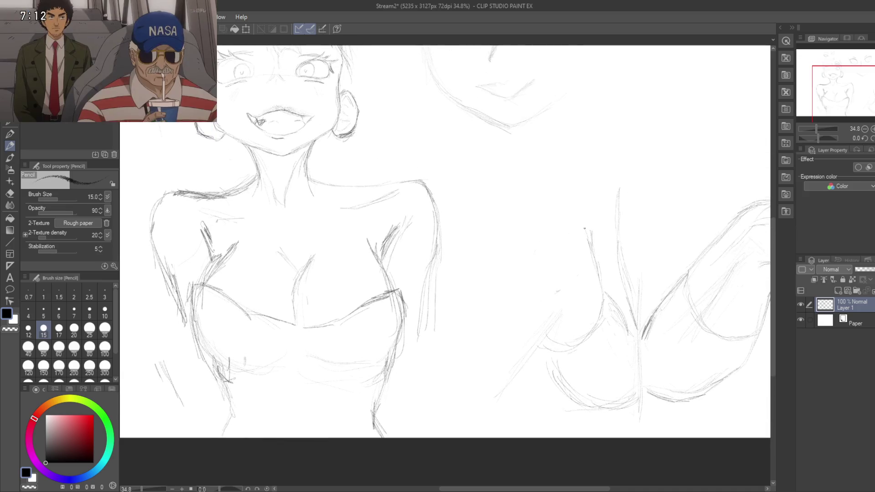
{"action": "left_click_drag", "start_coordinate": [570, 223], "coordinate": [592, 255]}
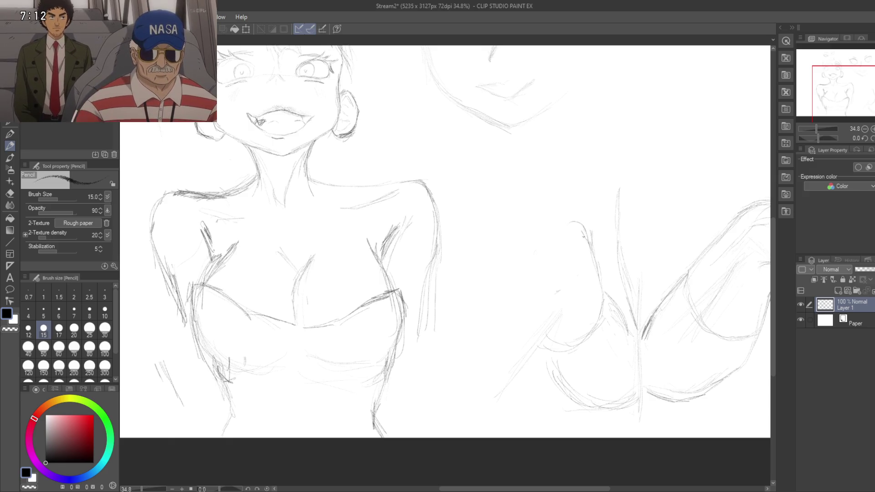
{"action": "mouse_move", "coordinate": [577, 224]}
{"action": "left_mouse_down"}
{"action": "mouse_move", "coordinate": [511, 265]}
{"action": "mouse_move", "coordinate": [485, 304]}
{"action": "left_mouse_up"}
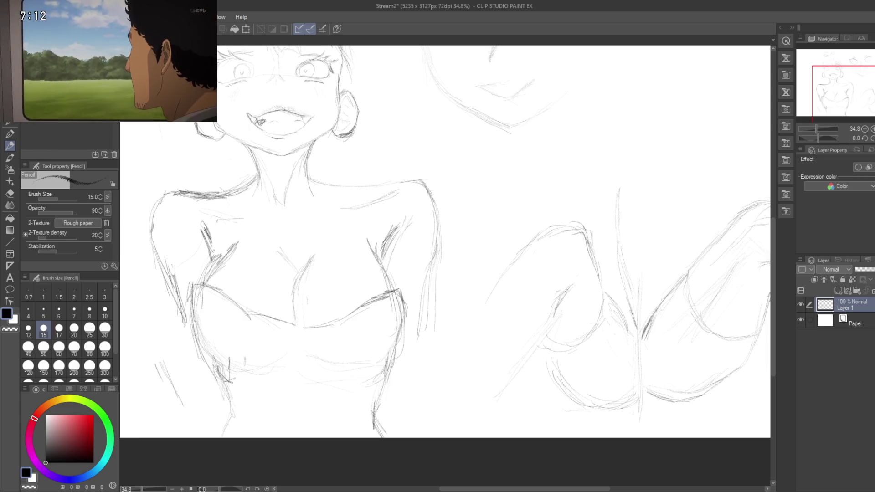
{"action": "left_click_drag", "start_coordinate": [575, 280], "coordinate": [552, 312]}
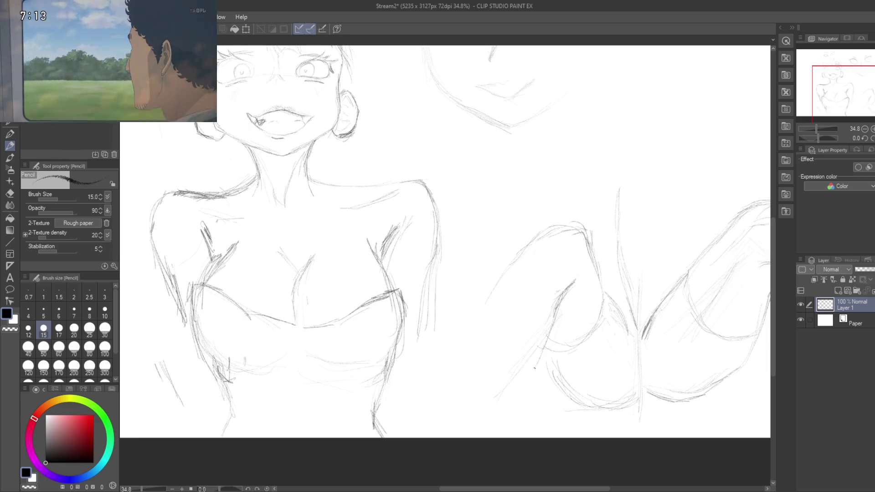
Step: Sketch and reinforce the right figure's arm outline and its lower edge
{"action": "left_click_drag", "start_coordinate": [510, 386], "coordinate": [468, 417]}
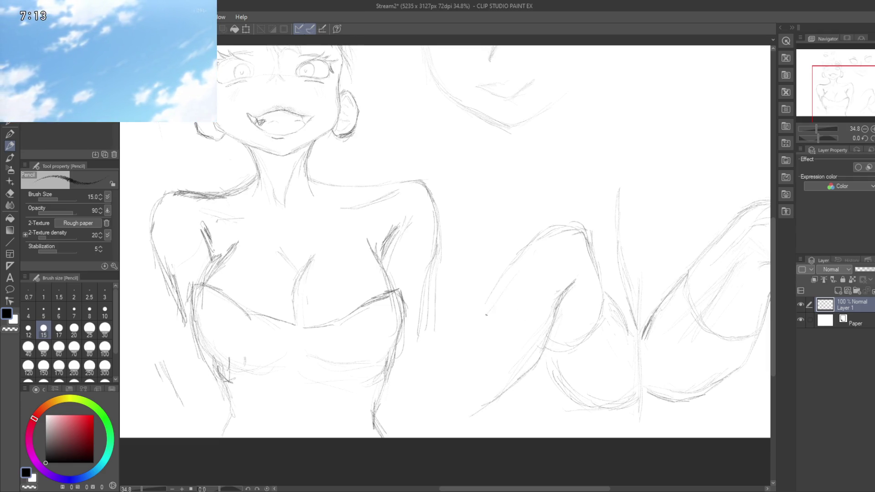
{"action": "left_click_drag", "start_coordinate": [509, 272], "coordinate": [466, 353]}
{"action": "left_click_drag", "start_coordinate": [501, 297], "coordinate": [470, 354]}
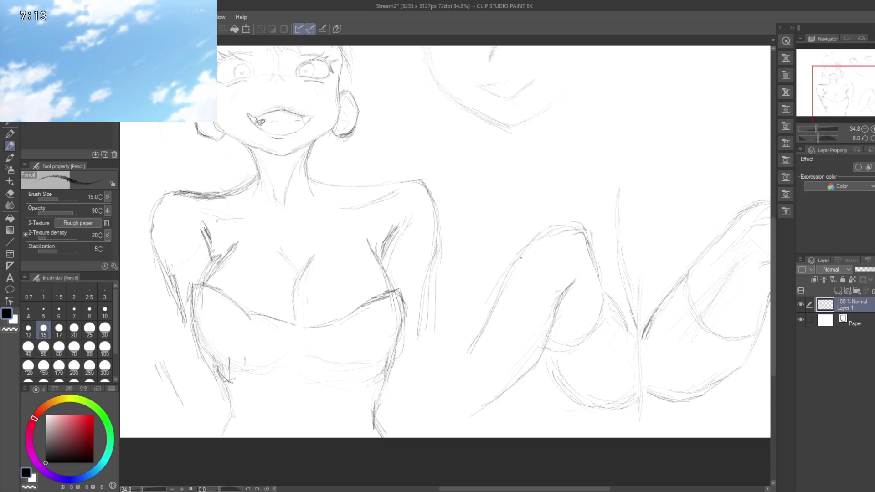
{"action": "left_click_drag", "start_coordinate": [511, 272], "coordinate": [453, 368]}
{"action": "left_click_drag", "start_coordinate": [481, 333], "coordinate": [454, 380]}
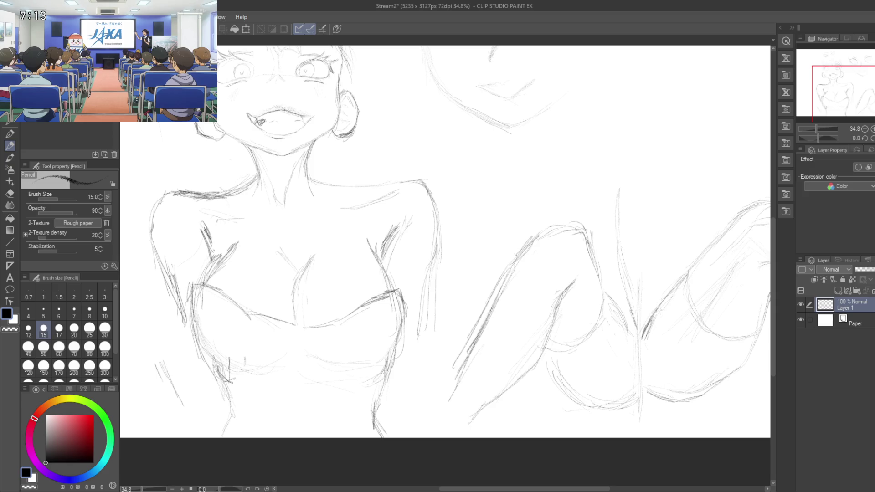
{"action": "left_click_drag", "start_coordinate": [513, 264], "coordinate": [461, 363]}
{"action": "left_click_drag", "start_coordinate": [482, 315], "coordinate": [452, 390]}
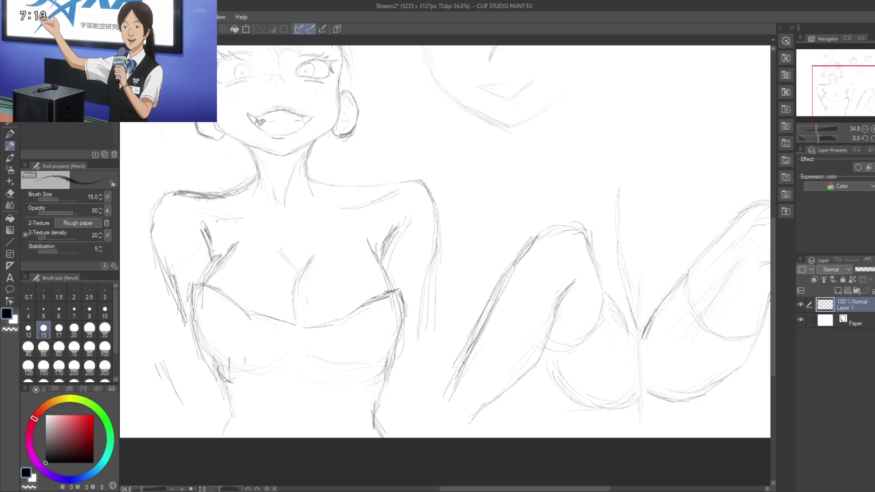
{"action": "mouse_move", "coordinate": [449, 346]}
{"action": "left_mouse_down"}
{"action": "mouse_move", "coordinate": [505, 313]}
{"action": "mouse_move", "coordinate": [470, 315]}
{"action": "left_mouse_up"}
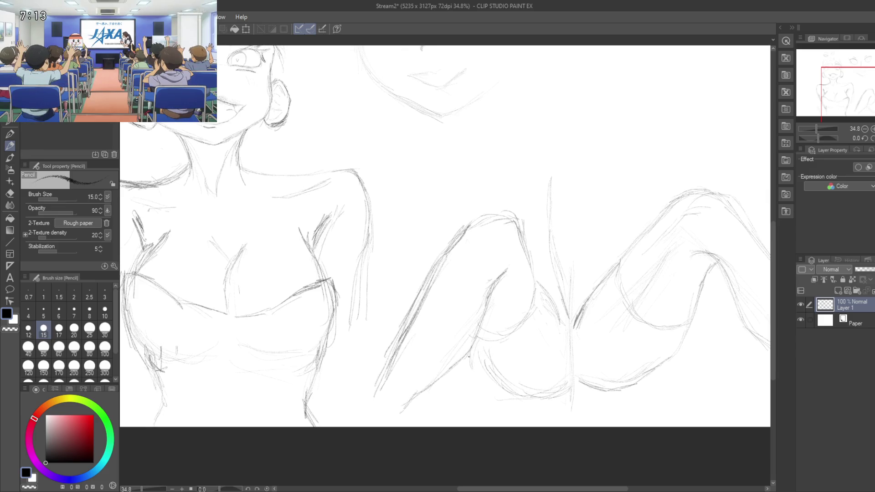
Step: Add hatching to the lower sketch and darken the leg curve
{"action": "left_click_drag", "start_coordinate": [510, 405], "coordinate": [487, 393]}
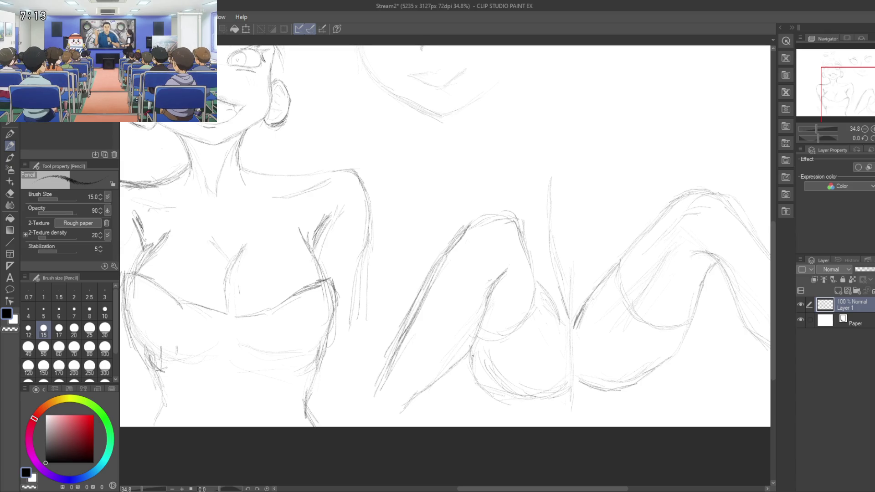
{"action": "left_click_drag", "start_coordinate": [477, 360], "coordinate": [486, 366]}
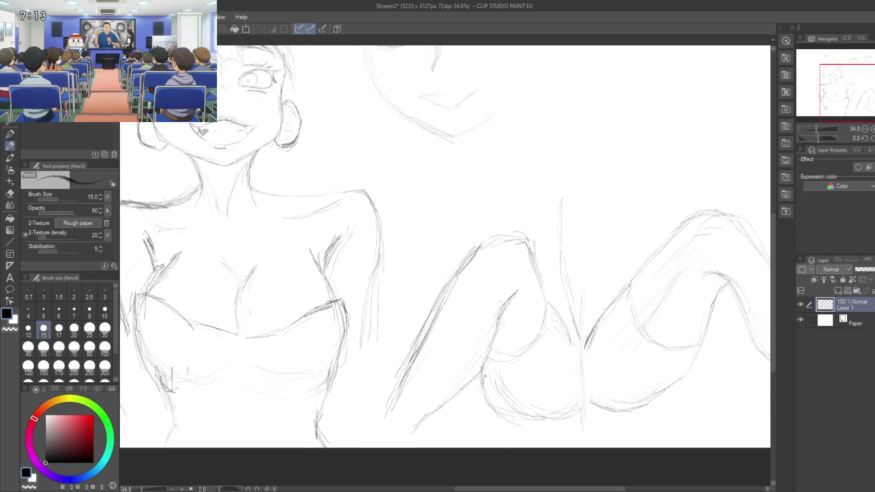
{"action": "mouse_move", "coordinate": [500, 408]}
{"action": "left_mouse_down"}
{"action": "mouse_move", "coordinate": [523, 424]}
{"action": "mouse_move", "coordinate": [500, 411]}
{"action": "left_mouse_up"}
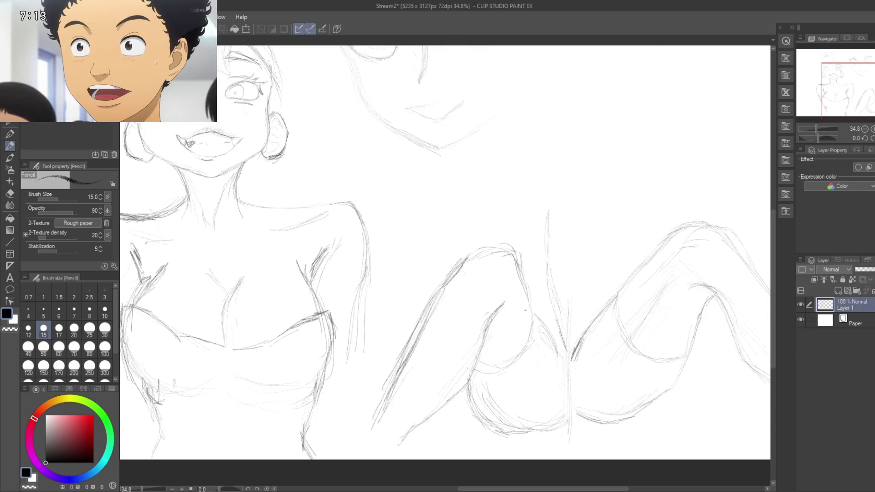
{"action": "left_click_drag", "start_coordinate": [528, 296], "coordinate": [535, 311]}
{"action": "mouse_move", "coordinate": [535, 327]}
{"action": "left_mouse_down"}
{"action": "mouse_move", "coordinate": [519, 353]}
{"action": "mouse_move", "coordinate": [503, 345]}
{"action": "left_mouse_up"}
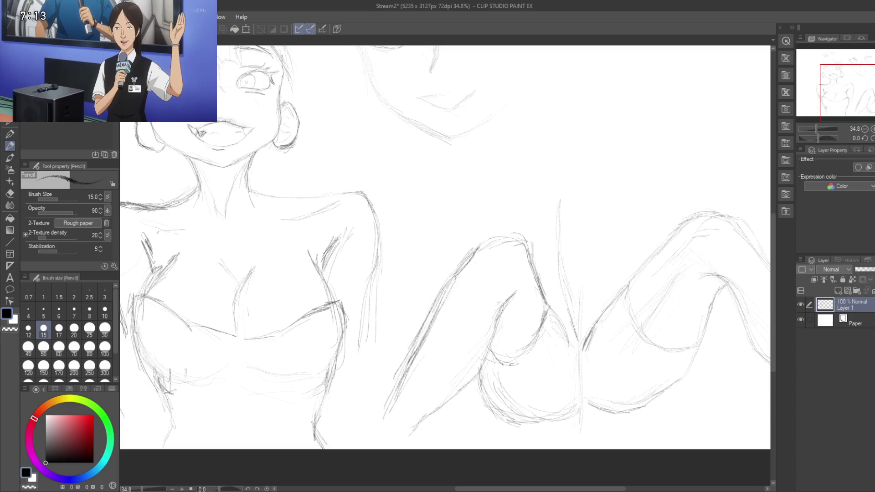
{"action": "left_click_drag", "start_coordinate": [536, 350], "coordinate": [512, 366]}
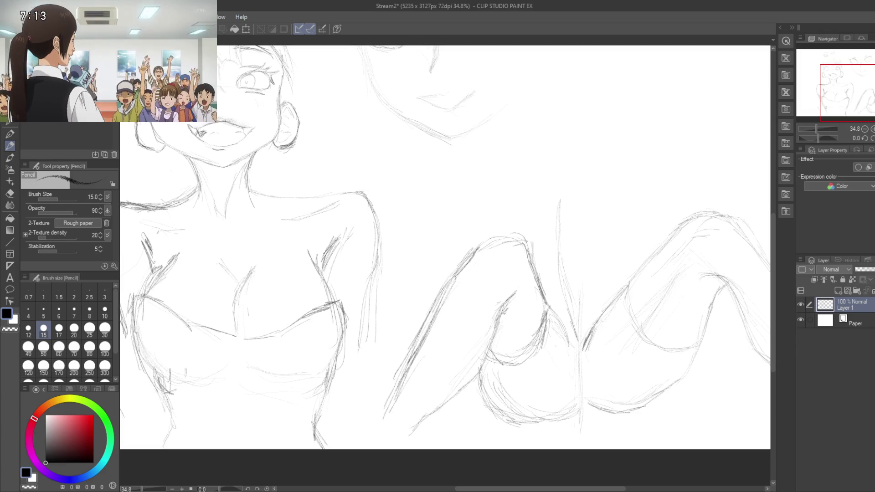
{"action": "left_click_drag", "start_coordinate": [487, 292], "coordinate": [479, 345]}
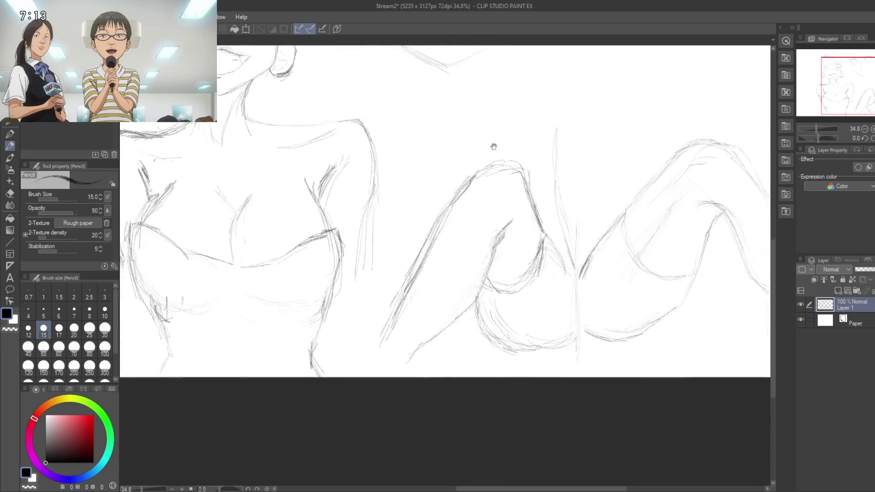
{"action": "left_click_drag", "start_coordinate": [479, 307], "coordinate": [438, 252]}
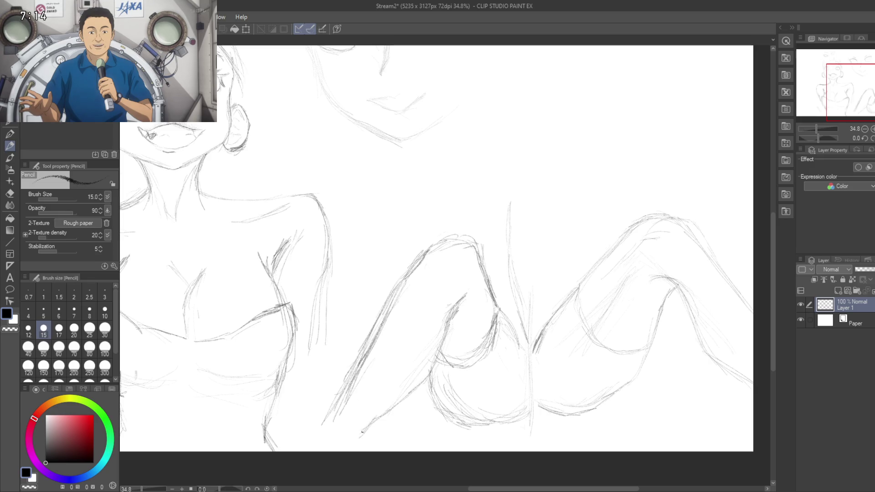
Step: Extend and darken the leg line and the top of the right knee curve
{"action": "left_click_drag", "start_coordinate": [381, 382], "coordinate": [357, 346]}
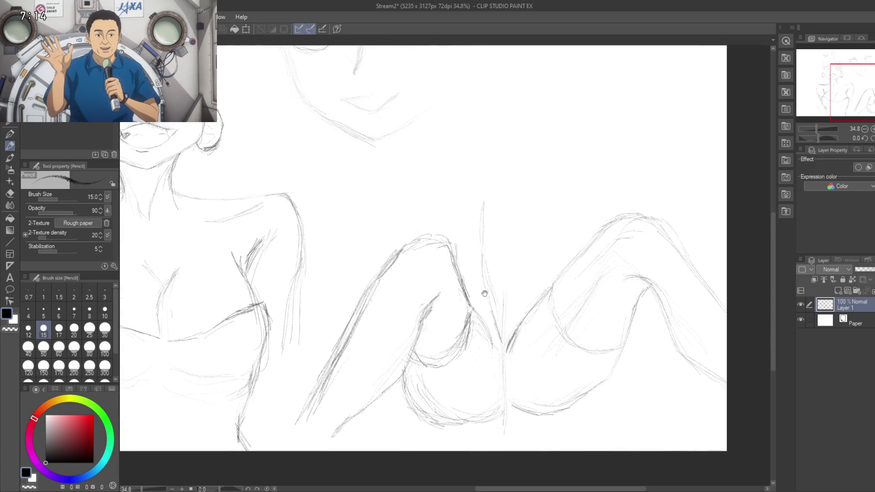
{"action": "left_click_drag", "start_coordinate": [490, 243], "coordinate": [444, 246]}
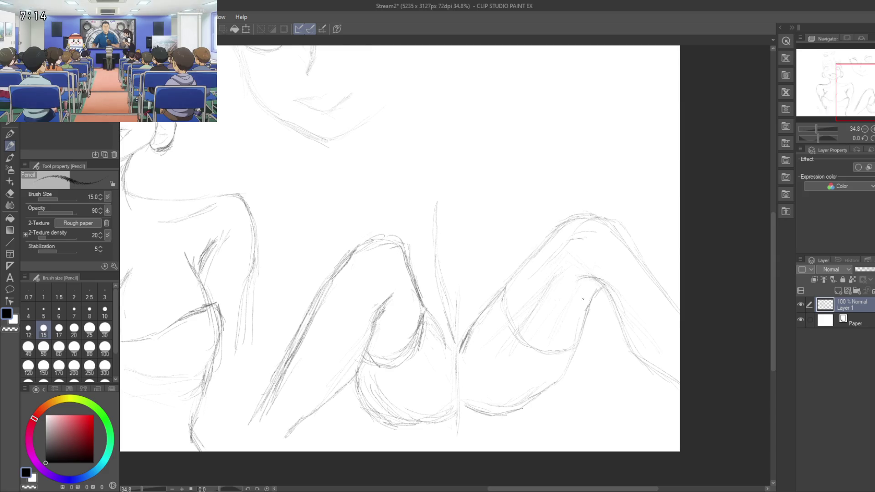
{"action": "mouse_move", "coordinate": [583, 301]}
{"action": "left_mouse_down"}
{"action": "mouse_move", "coordinate": [550, 331]}
{"action": "mouse_move", "coordinate": [582, 379]}
{"action": "left_mouse_up"}
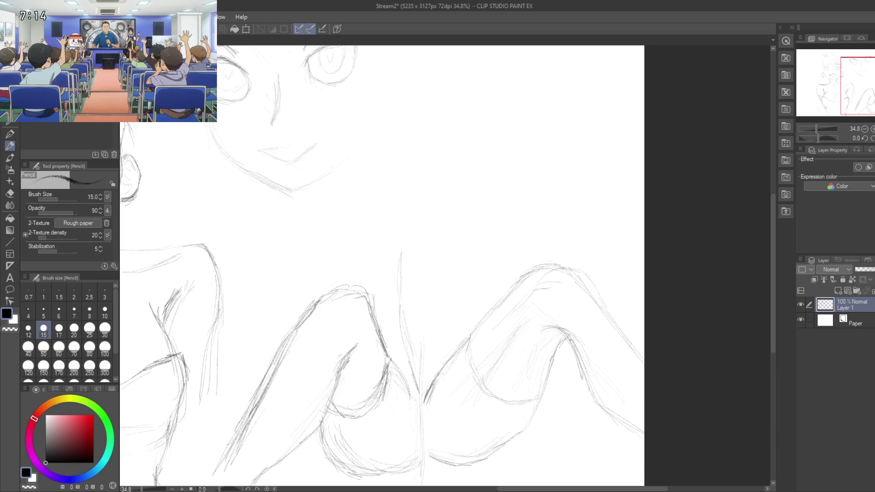
{"action": "left_click_drag", "start_coordinate": [559, 327], "coordinate": [573, 353]}
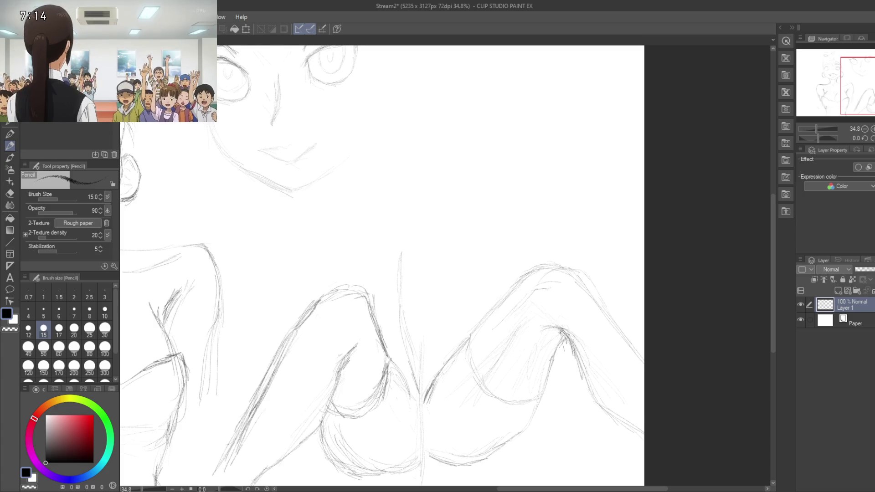
{"action": "left_click_drag", "start_coordinate": [569, 362], "coordinate": [601, 403]}
{"action": "mouse_move", "coordinate": [570, 343]}
{"action": "left_mouse_down"}
{"action": "mouse_move", "coordinate": [573, 357]}
{"action": "mouse_move", "coordinate": [555, 327]}
{"action": "mouse_move", "coordinate": [571, 373]}
{"action": "mouse_move", "coordinate": [628, 417]}
{"action": "left_mouse_up"}
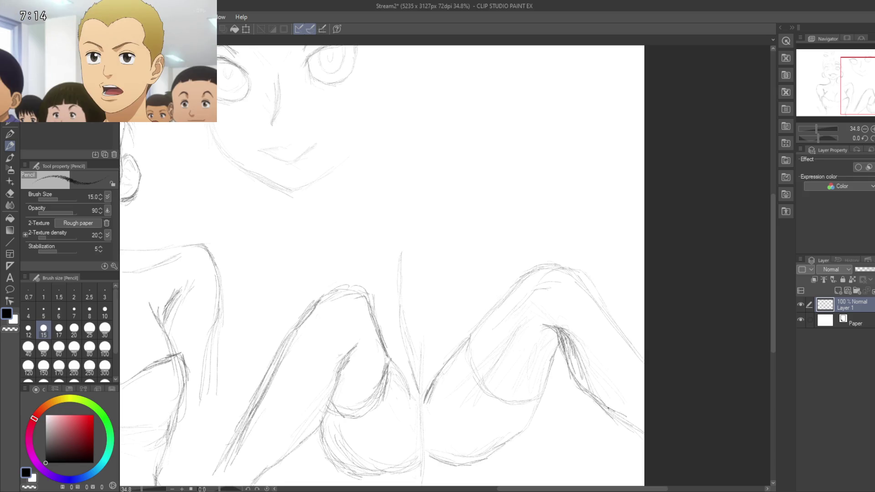
{"action": "left_click_drag", "start_coordinate": [589, 325], "coordinate": [557, 336]}
{"action": "left_click_drag", "start_coordinate": [525, 273], "coordinate": [550, 287]}
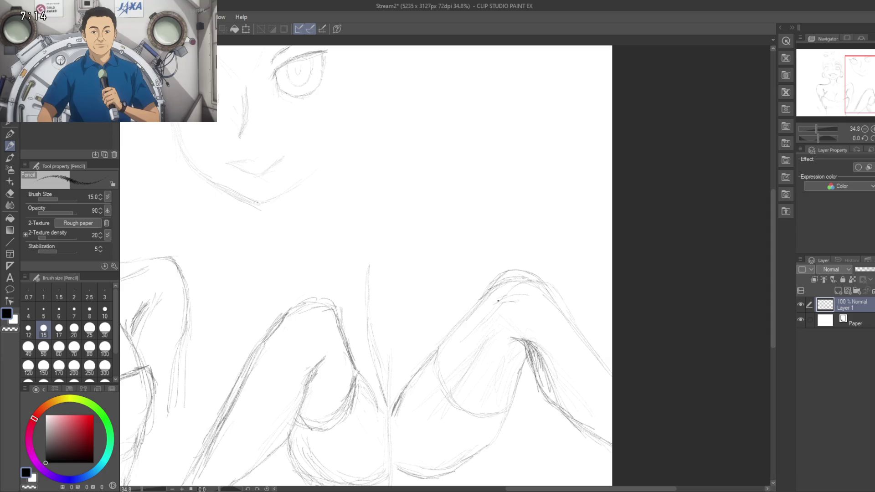
{"action": "left_click_drag", "start_coordinate": [509, 300], "coordinate": [537, 309]}
Step: Reinforce the left knee's inner line, then reframe the view on both faces
{"action": "left_click_drag", "start_coordinate": [382, 301], "coordinate": [437, 280]}
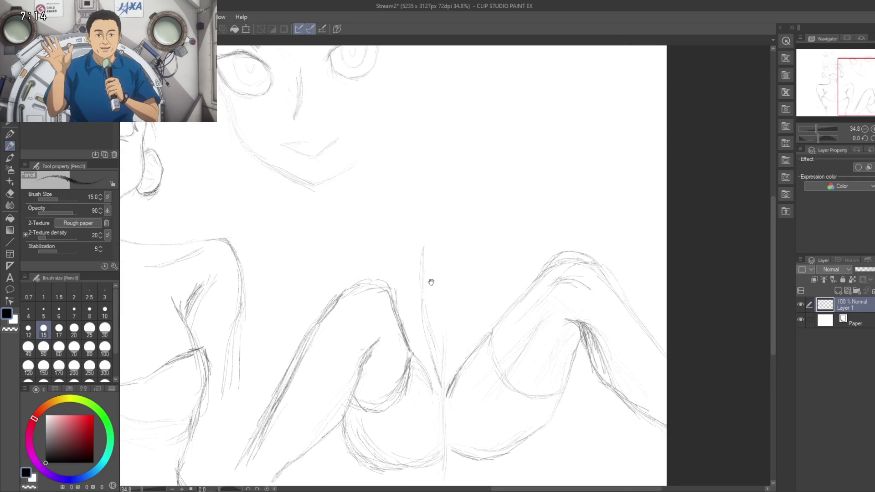
{"action": "left_click_drag", "start_coordinate": [392, 298], "coordinate": [417, 360]}
{"action": "left_click_drag", "start_coordinate": [369, 325], "coordinate": [395, 306]}
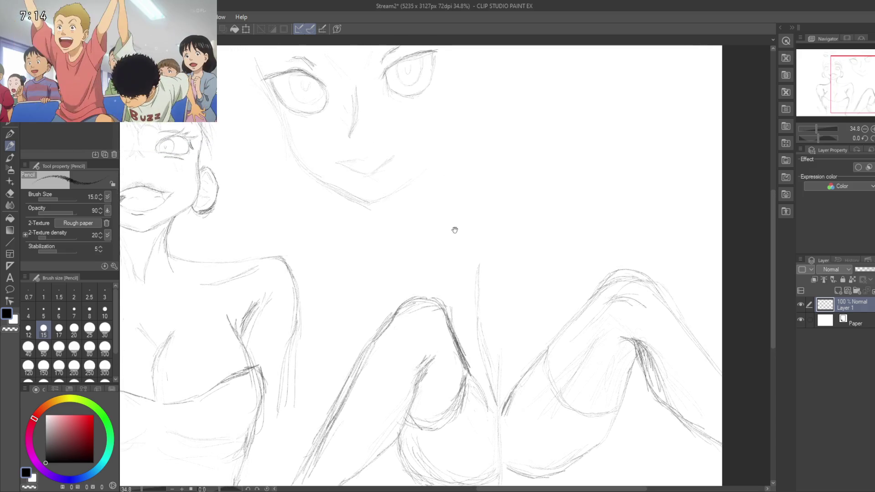
{"action": "left_click_drag", "start_coordinate": [429, 178], "coordinate": [458, 356]}
{"action": "left_click_drag", "start_coordinate": [478, 340], "coordinate": [513, 297]}
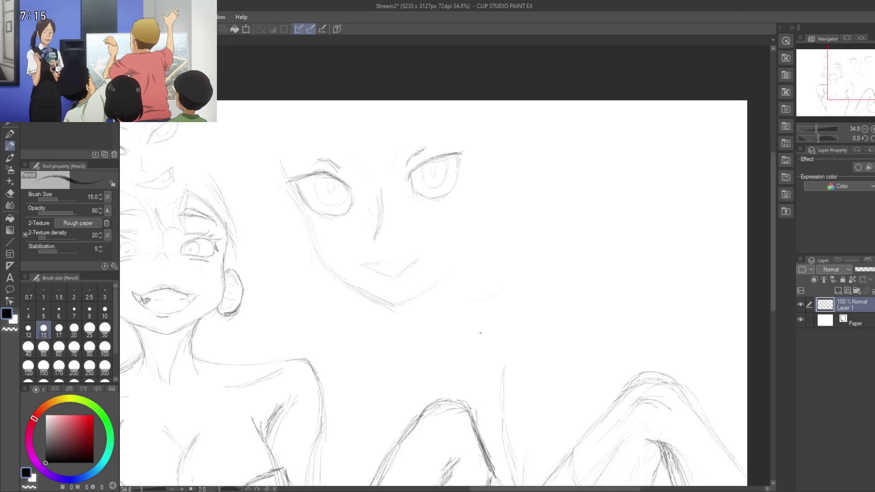
{"action": "scroll", "coordinate": [457, 326], "scroll_direction": "down", "scroll_amount": 1}
{"action": "scroll", "coordinate": [520, 205], "scroll_direction": "down", "scroll_amount": 1}
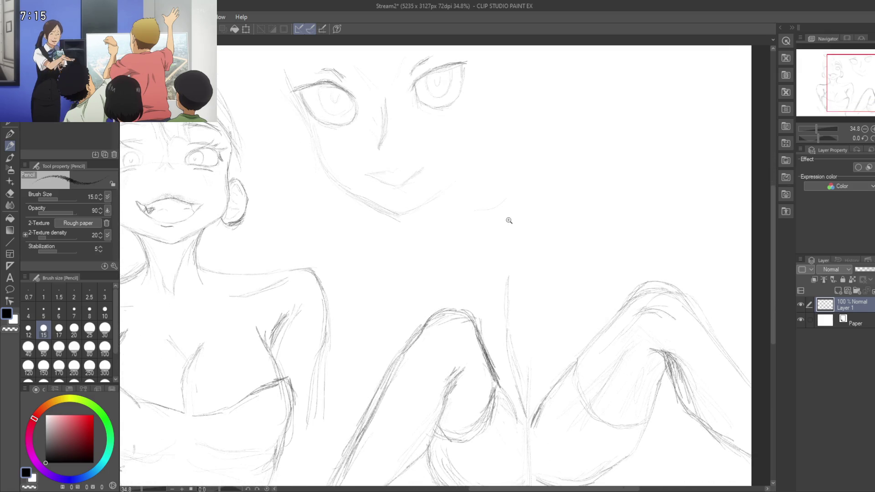
{"action": "scroll", "coordinate": [493, 242], "scroll_direction": "down", "scroll_amount": 1}
{"action": "scroll", "coordinate": [493, 241], "scroll_direction": "up", "scroll_amount": 5}
{"action": "scroll", "coordinate": [461, 371], "scroll_direction": "down", "scroll_amount": 1}
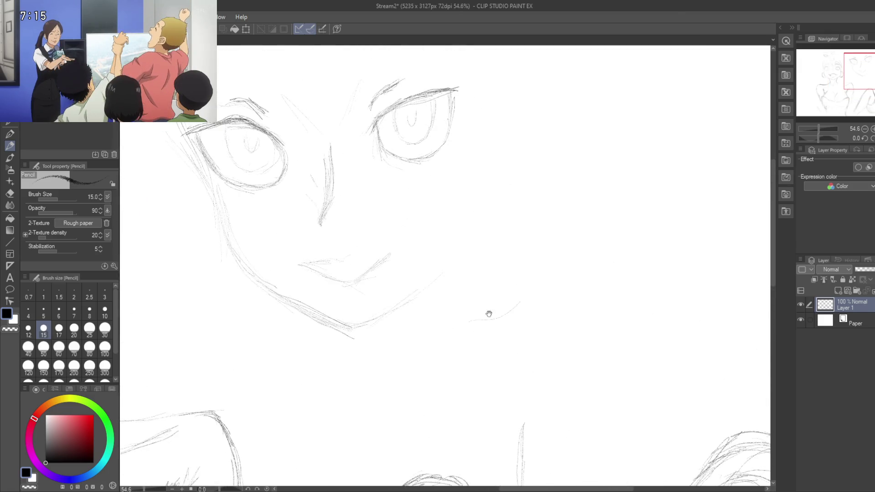
{"action": "scroll", "coordinate": [504, 279], "scroll_direction": "up", "scroll_amount": 1}
{"action": "scroll", "coordinate": [504, 278], "scroll_direction": "down", "scroll_amount": 2}
{"action": "scroll", "coordinate": [475, 291], "scroll_direction": "up", "scroll_amount": 1}
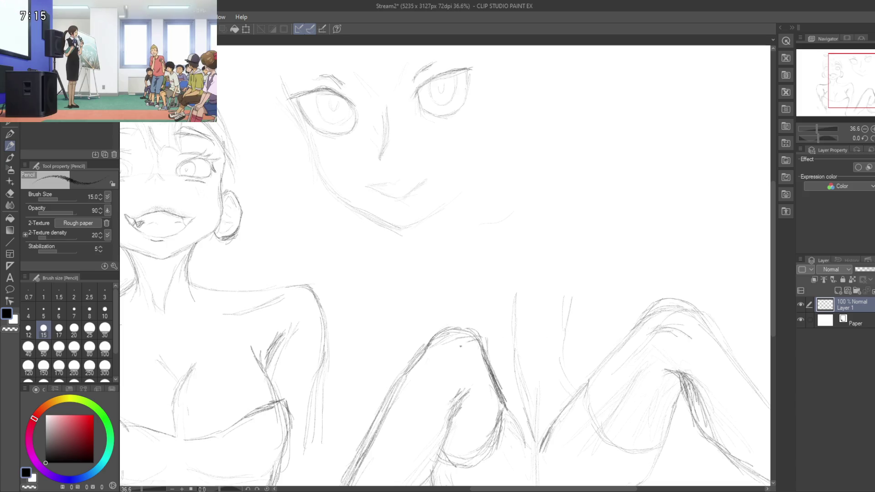
{"action": "scroll", "coordinate": [491, 209], "scroll_direction": "up", "scroll_amount": 1}
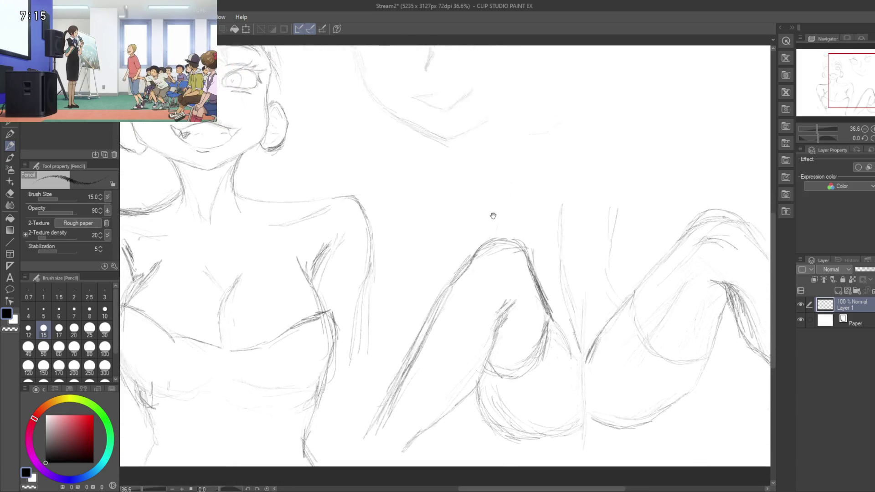
{"action": "scroll", "coordinate": [528, 336], "scroll_direction": "down", "scroll_amount": 2}
{"action": "scroll", "coordinate": [528, 317], "scroll_direction": "down", "scroll_amount": 1}
{"action": "scroll", "coordinate": [528, 317], "scroll_direction": "up", "scroll_amount": 4}
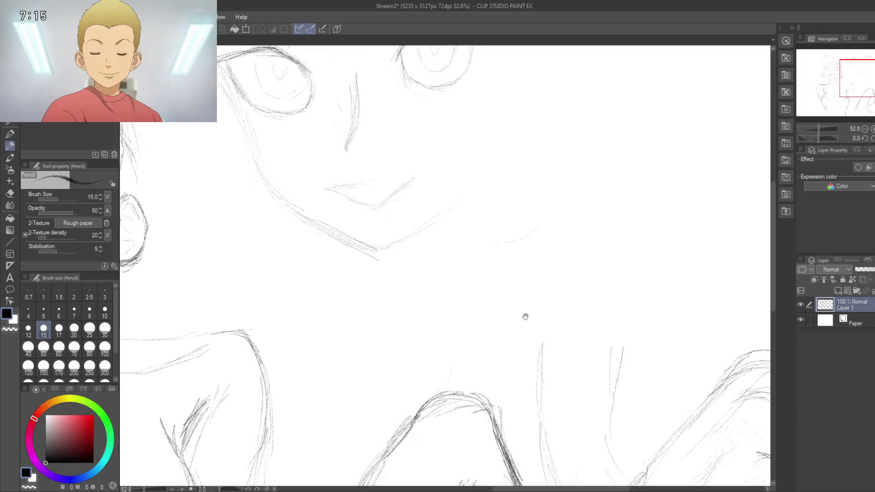
{"action": "scroll", "coordinate": [576, 317], "scroll_direction": "down", "scroll_amount": 3}
{"action": "scroll", "coordinate": [551, 329], "scroll_direction": "up", "scroll_amount": 3}
{"action": "left_click_drag", "start_coordinate": [575, 337], "coordinate": [525, 399]}
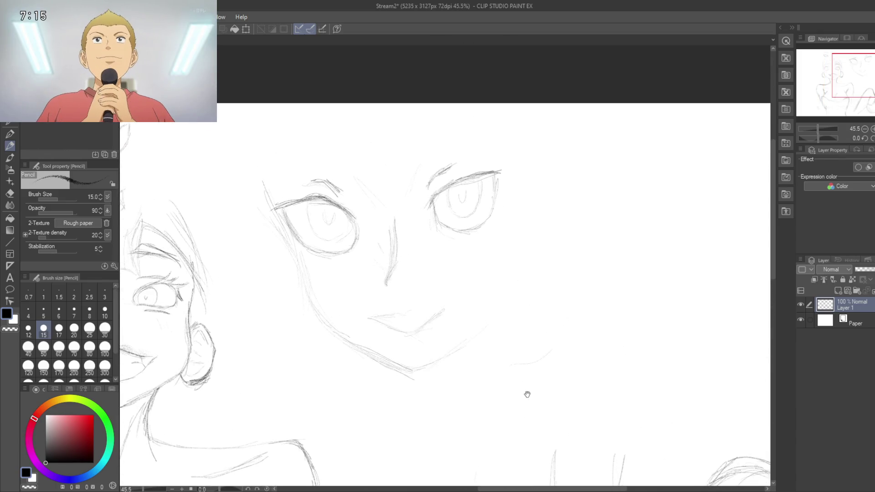
{"action": "scroll", "coordinate": [524, 399], "scroll_direction": "down", "scroll_amount": 3}
{"action": "left_click_drag", "start_coordinate": [541, 370], "coordinate": [576, 349]}
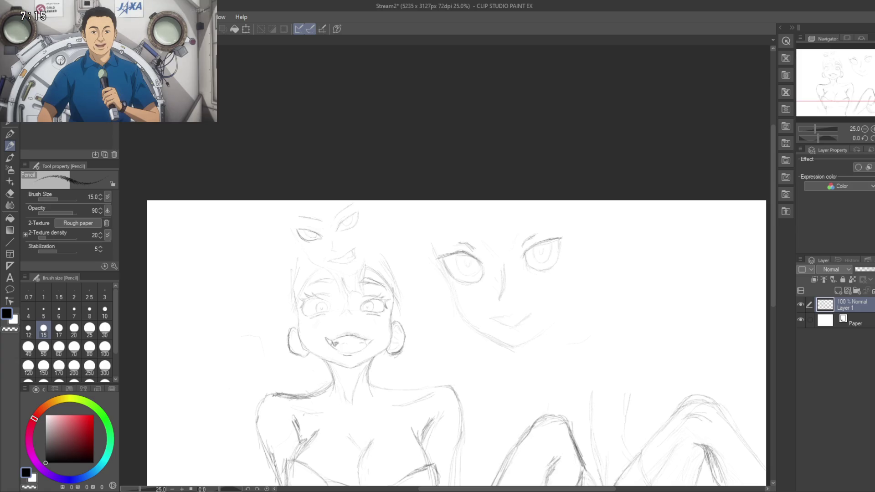
Step: At 34.3% zoom, add short strokes extending the shape right of the narrow-eyed face toward the legs
{"action": "scroll", "coordinate": [588, 337], "scroll_direction": "down", "scroll_amount": 1}
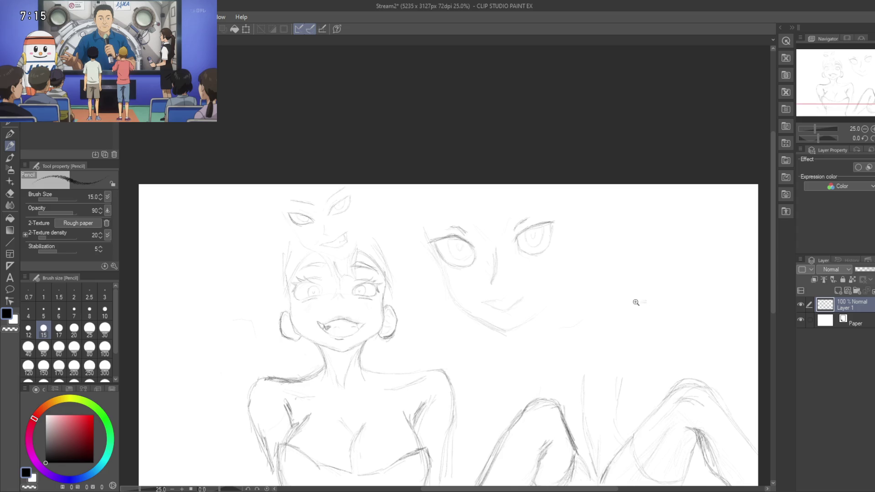
{"action": "left_click_drag", "start_coordinate": [635, 303], "coordinate": [642, 280]}
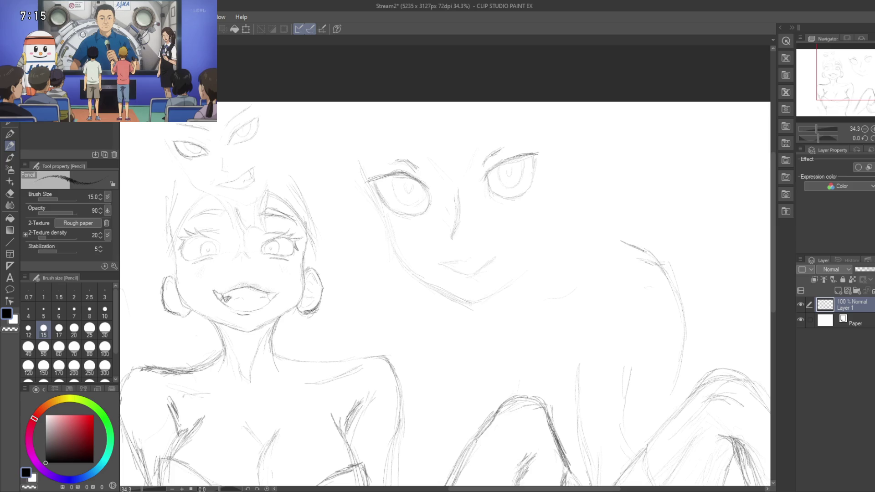
{"action": "mouse_move", "coordinate": [629, 231]}
{"action": "left_mouse_down"}
{"action": "mouse_move", "coordinate": [628, 219]}
{"action": "mouse_move", "coordinate": [632, 240]}
{"action": "mouse_move", "coordinate": [658, 274]}
{"action": "left_mouse_up"}
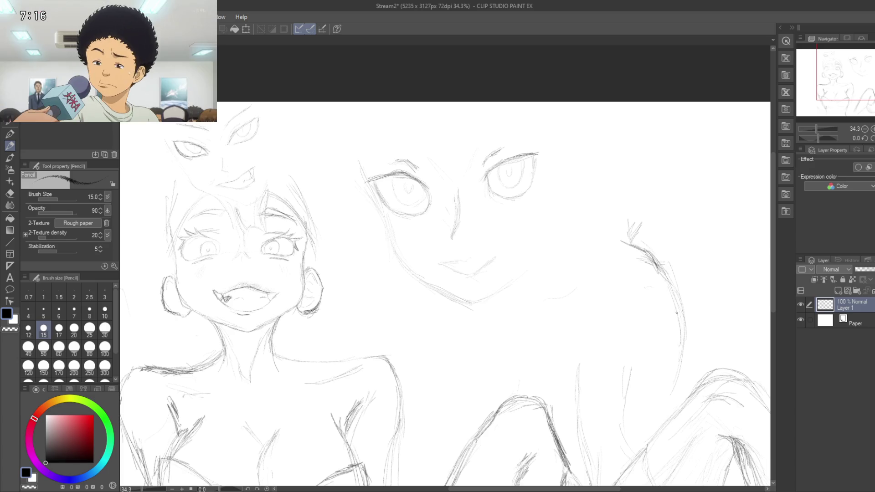
{"action": "left_click_drag", "start_coordinate": [656, 265], "coordinate": [668, 280]}
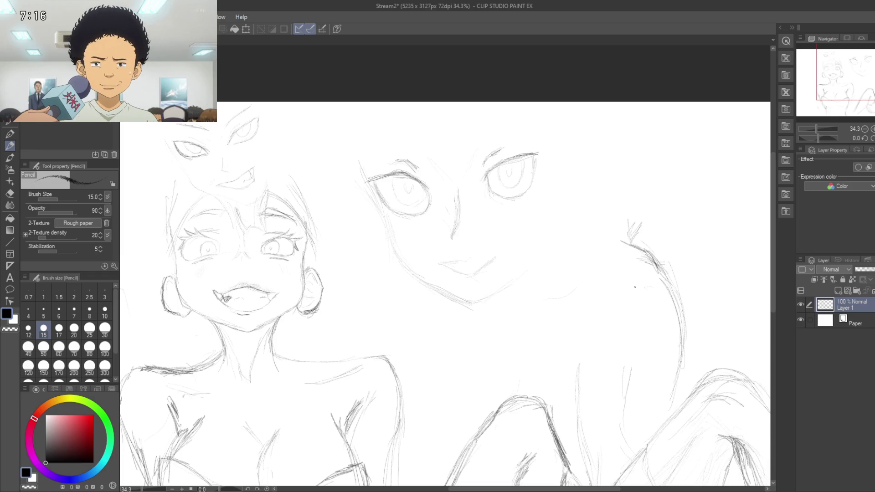
{"action": "left_click_drag", "start_coordinate": [611, 307], "coordinate": [629, 353]}
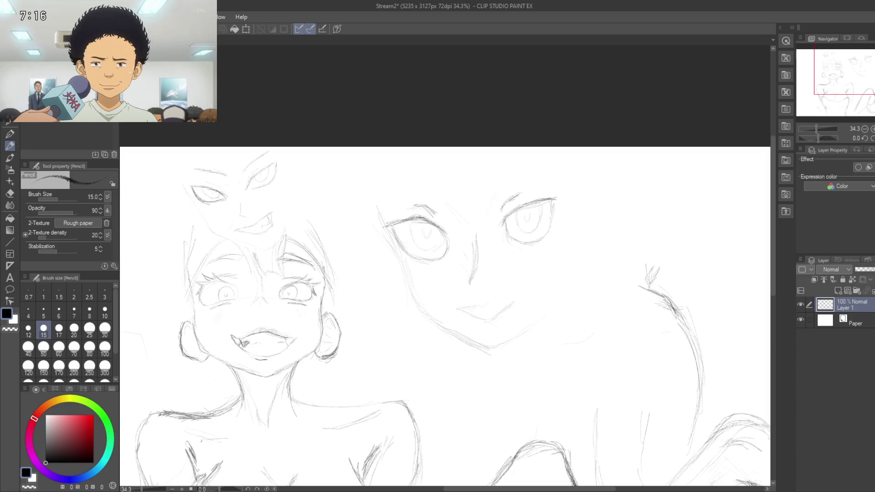
{"action": "left_click_drag", "start_coordinate": [616, 304], "coordinate": [623, 318]}
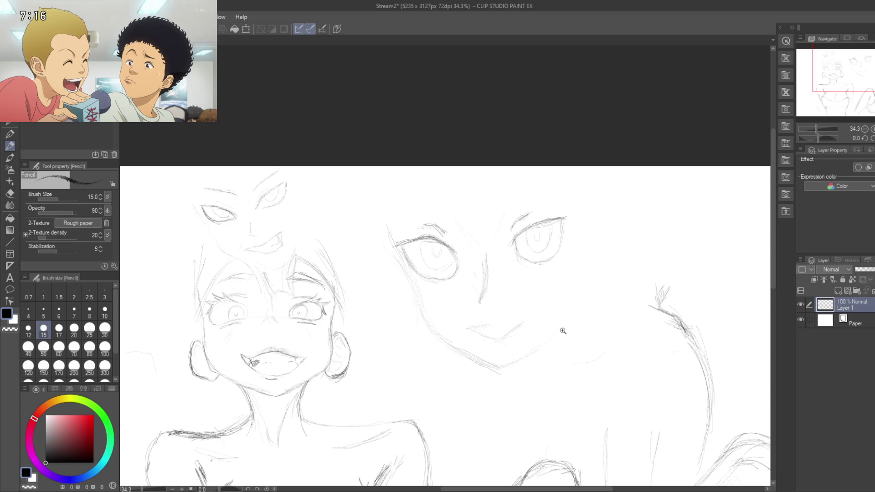
{"action": "scroll", "coordinate": [556, 346], "scroll_direction": "down", "scroll_amount": 2}
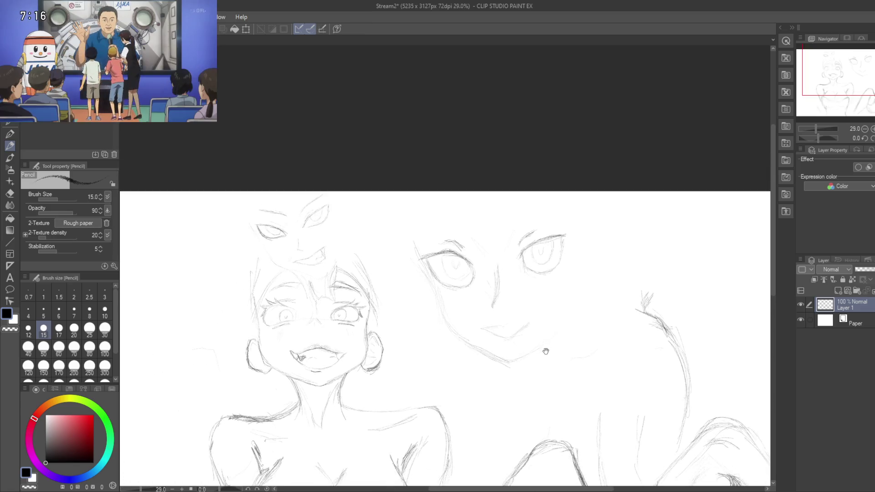
{"action": "left_click_drag", "start_coordinate": [542, 352], "coordinate": [566, 309]}
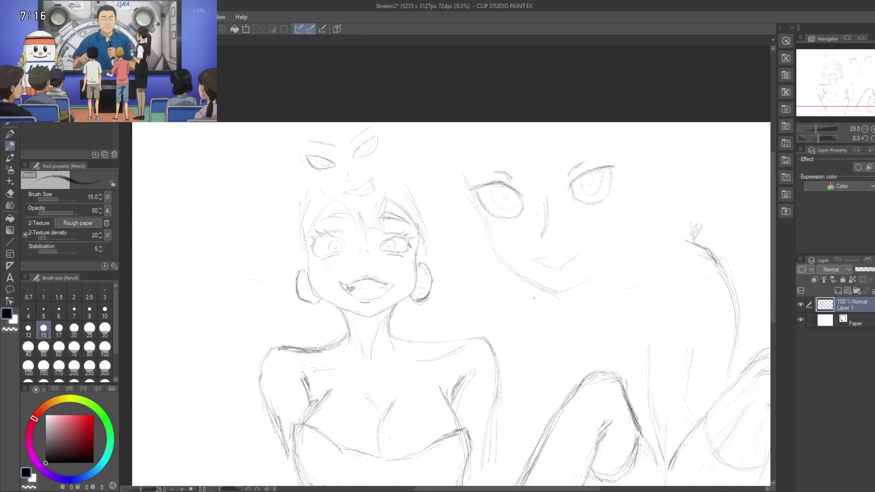
Step: Erase the faint stray line beside the narrow-eyed face, then return to the pencil
{"action": "key", "text": "e"}
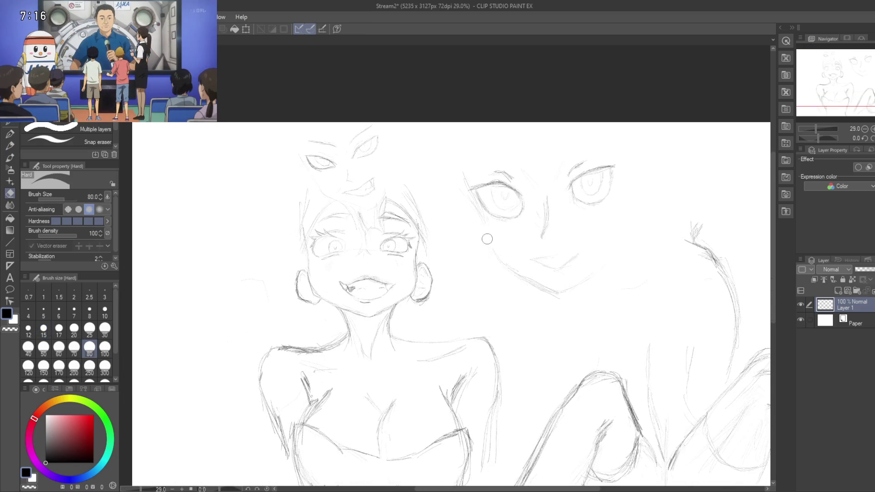
{"action": "mouse_move", "coordinate": [565, 254]}
{"action": "left_mouse_down"}
{"action": "mouse_move", "coordinate": [534, 261]}
{"action": "mouse_move", "coordinate": [581, 319]}
{"action": "left_mouse_up"}
{"action": "scroll", "coordinate": [581, 319], "scroll_direction": "up", "scroll_amount": 3}
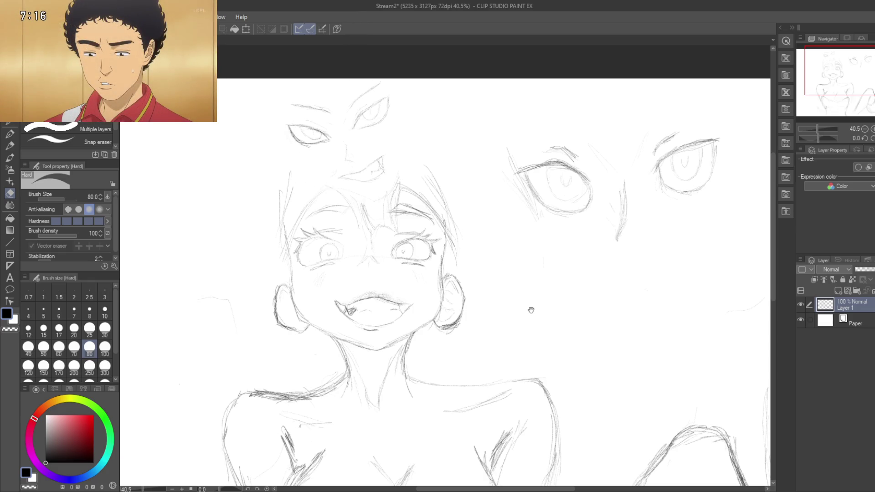
{"action": "left_click_drag", "start_coordinate": [532, 310], "coordinate": [508, 258]}
{"action": "mouse_move", "coordinate": [585, 270]}
{"action": "left_mouse_down"}
{"action": "mouse_move", "coordinate": [535, 245]}
{"action": "mouse_move", "coordinate": [539, 229]}
{"action": "left_mouse_up"}
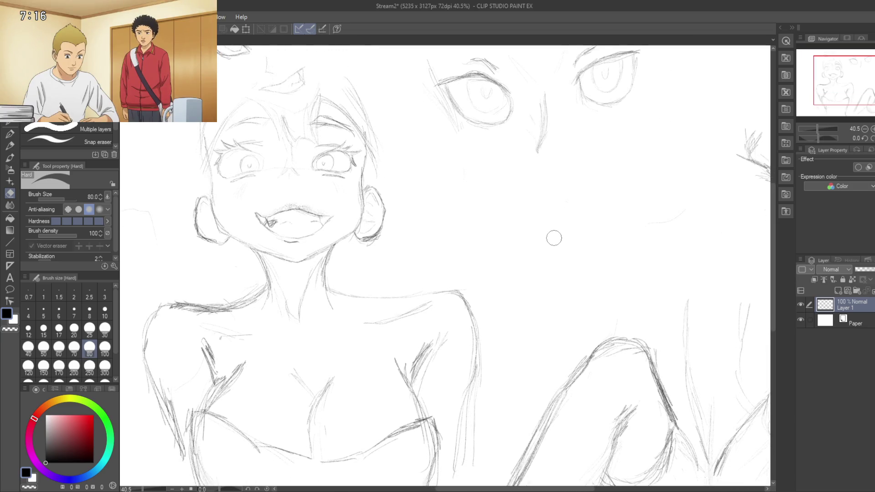
{"action": "key", "text": "p"}
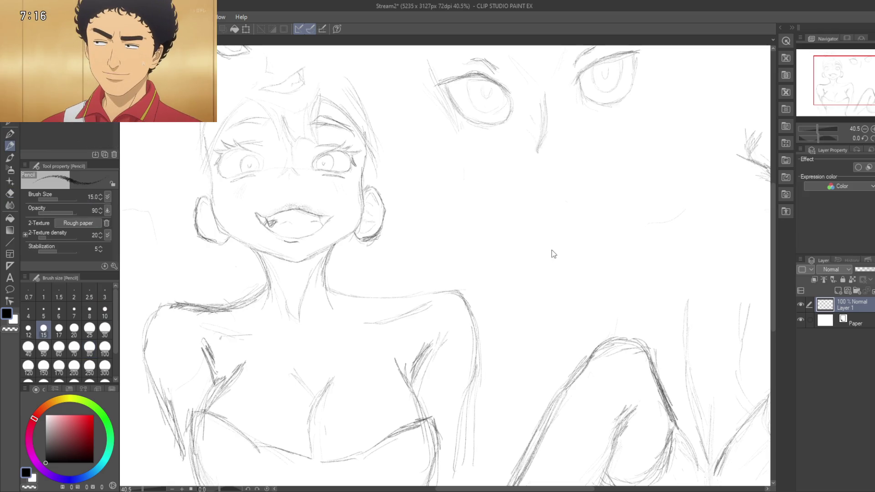
Step: Sketch a diagonal line below the first narrow eye and darken the short angled stroke under it
{"action": "left_click_drag", "start_coordinate": [532, 248], "coordinate": [511, 244]}
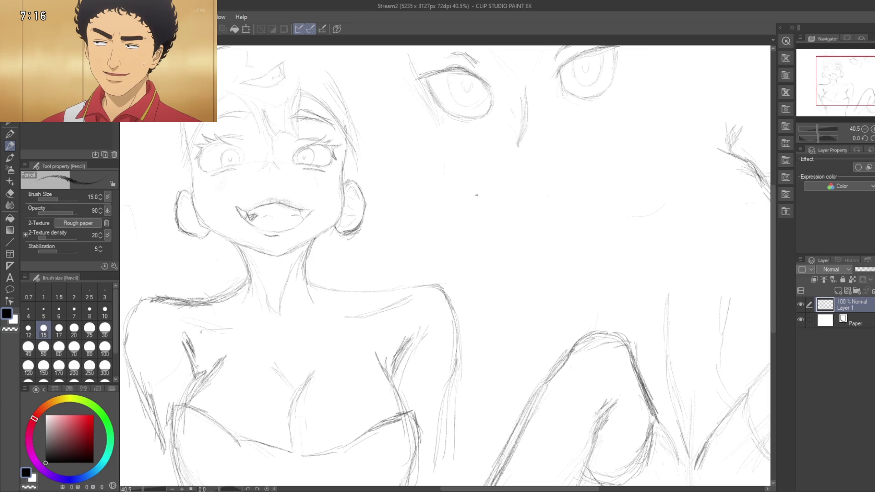
{"action": "left_click_drag", "start_coordinate": [470, 191], "coordinate": [483, 189]}
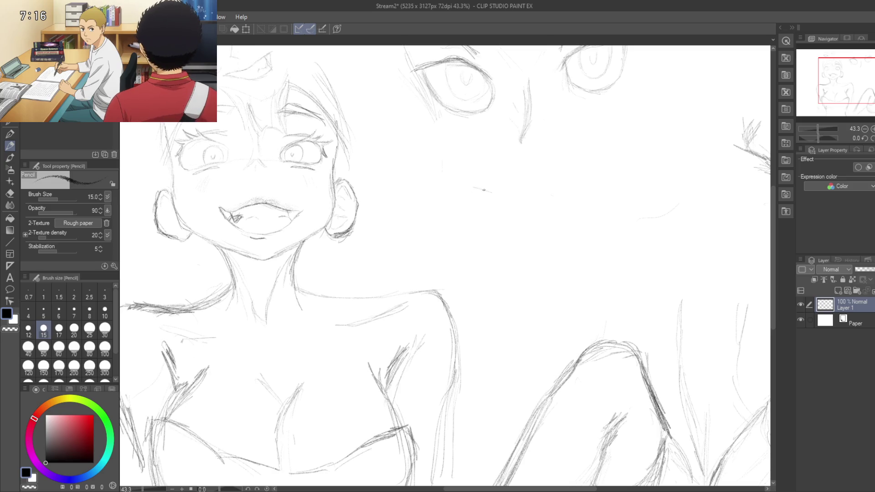
{"action": "mouse_move", "coordinate": [469, 186]}
{"action": "left_mouse_down"}
{"action": "mouse_move", "coordinate": [519, 209]}
{"action": "mouse_move", "coordinate": [459, 177]}
{"action": "left_mouse_up"}
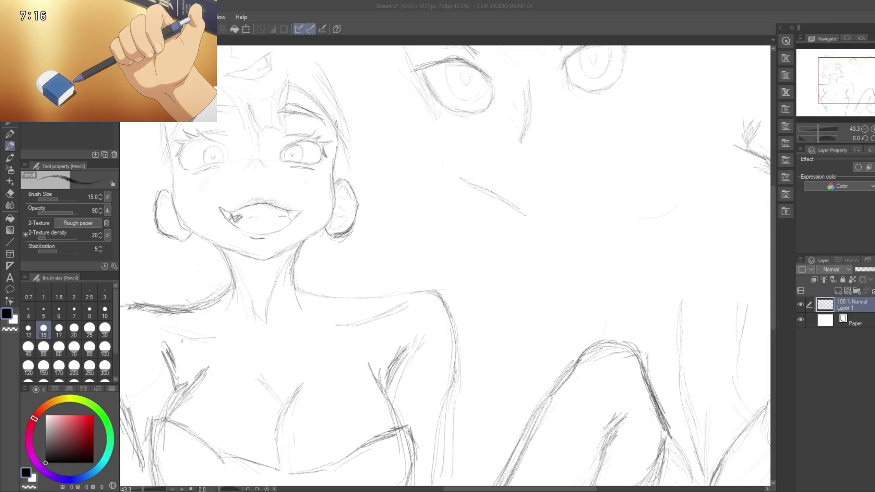
{"action": "left_click_drag", "start_coordinate": [442, 173], "coordinate": [472, 178]}
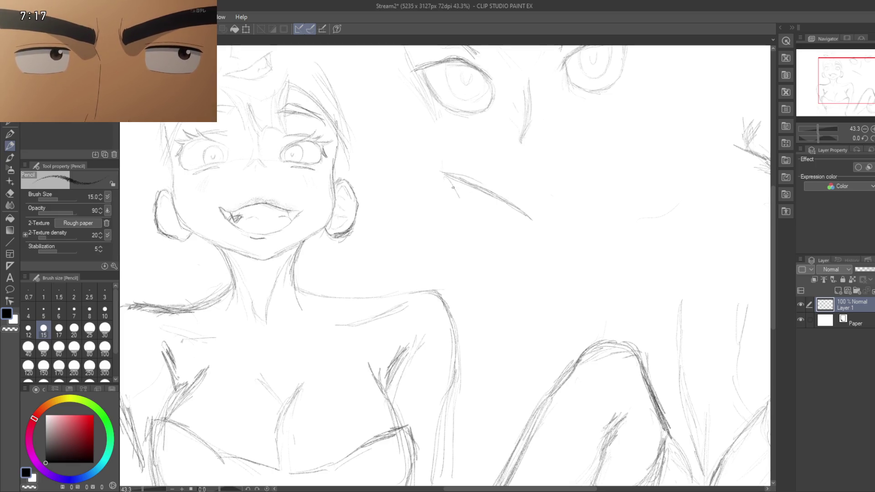
{"action": "left_click_drag", "start_coordinate": [446, 177], "coordinate": [459, 199]}
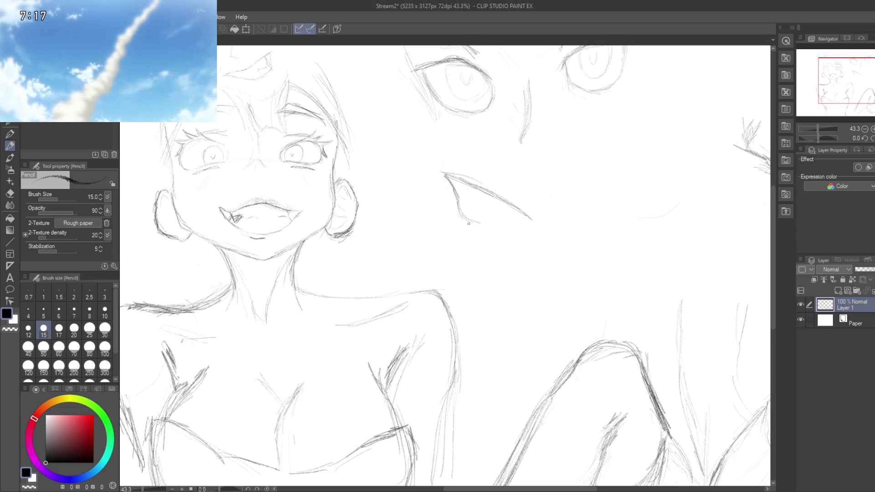
Step: Extend and redraw the eye's lower edge, darken its lower-left corner and add a faint guide stroke above
{"action": "left_click_drag", "start_coordinate": [499, 234], "coordinate": [541, 238]}
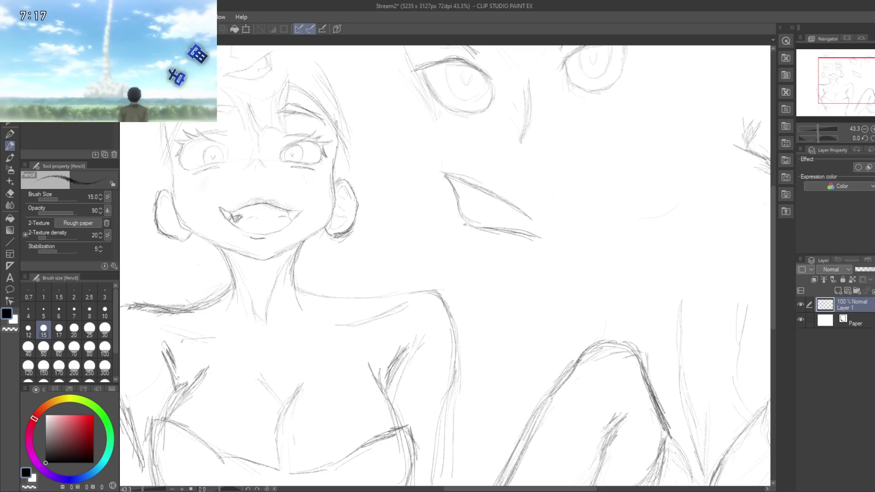
{"action": "left_click_drag", "start_coordinate": [458, 209], "coordinate": [476, 225]}
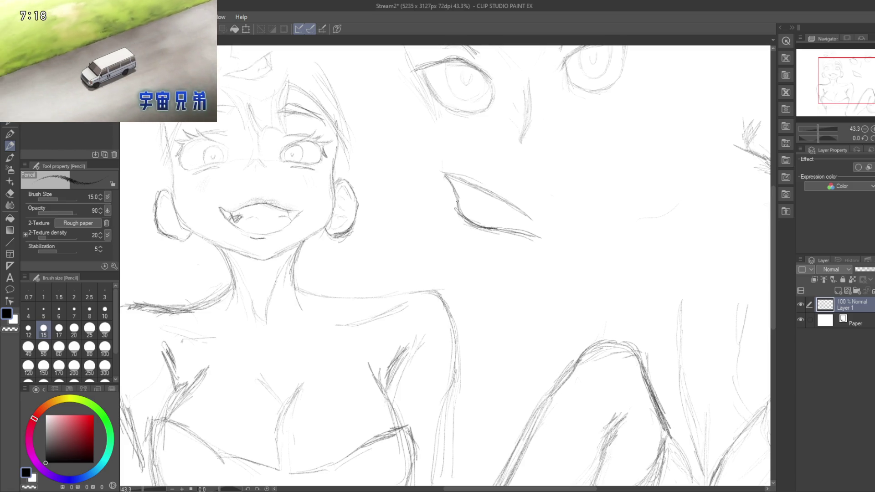
{"action": "left_click_drag", "start_coordinate": [517, 236], "coordinate": [556, 246]}
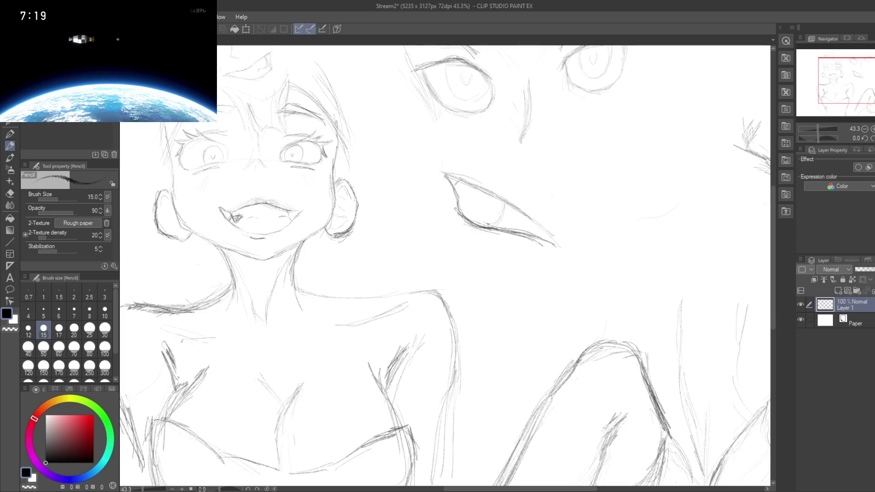
{"action": "left_click_drag", "start_coordinate": [490, 205], "coordinate": [460, 209]}
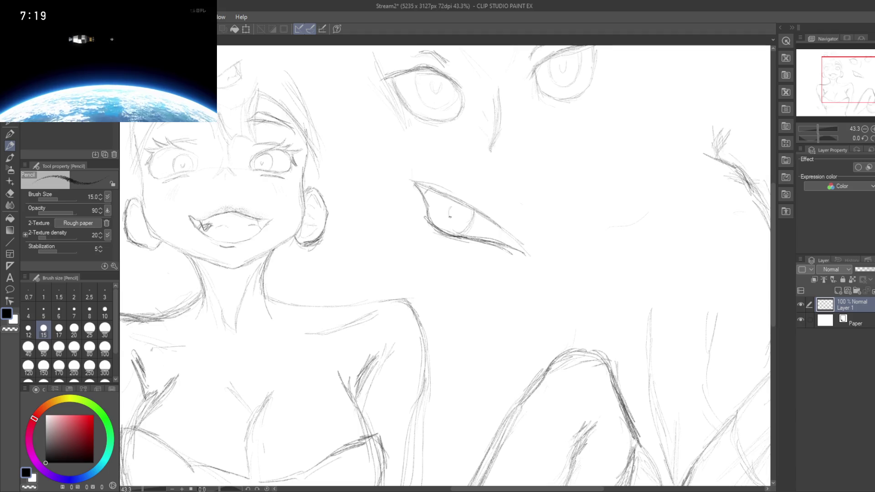
{"action": "left_click_drag", "start_coordinate": [484, 210], "coordinate": [455, 213]}
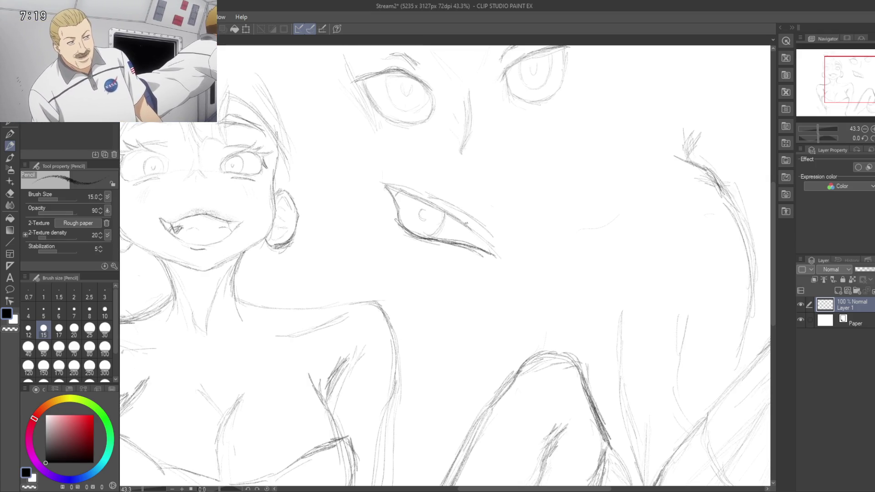
{"action": "left_click_drag", "start_coordinate": [447, 248], "coordinate": [480, 284]}
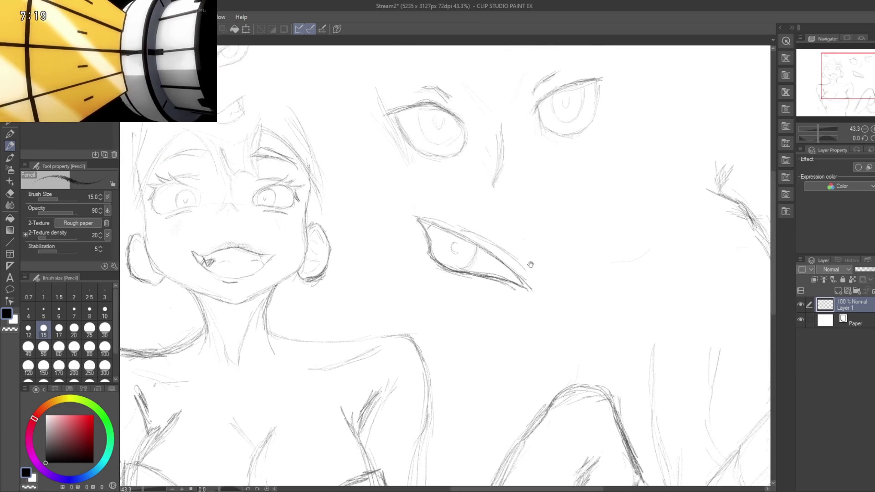
{"action": "left_click_drag", "start_coordinate": [506, 215], "coordinate": [482, 201]}
{"action": "left_click_drag", "start_coordinate": [423, 186], "coordinate": [523, 230]}
{"action": "left_click_drag", "start_coordinate": [555, 290], "coordinate": [506, 230]}
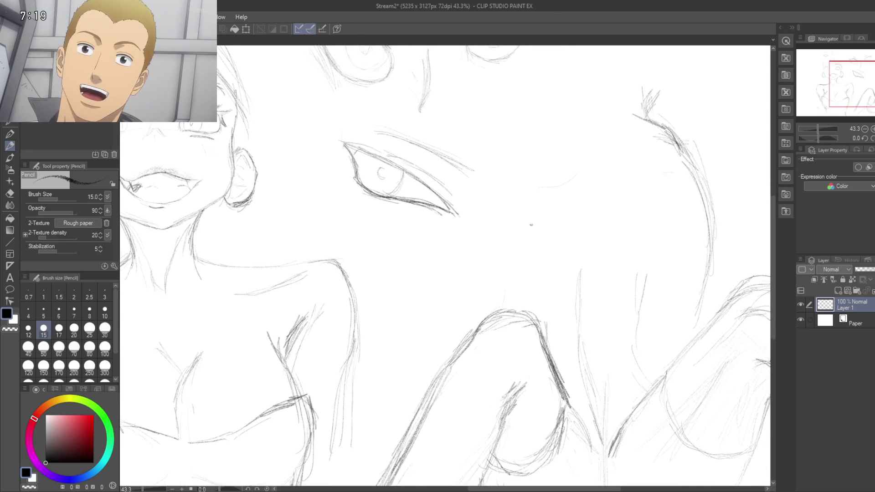
Step: Sketch a faint line for the second eye and darken the first eye's inner corner
{"action": "mouse_move", "coordinate": [520, 221]}
{"action": "left_mouse_down"}
{"action": "mouse_move", "coordinate": [510, 159]}
{"action": "mouse_move", "coordinate": [499, 218]}
{"action": "left_mouse_up"}
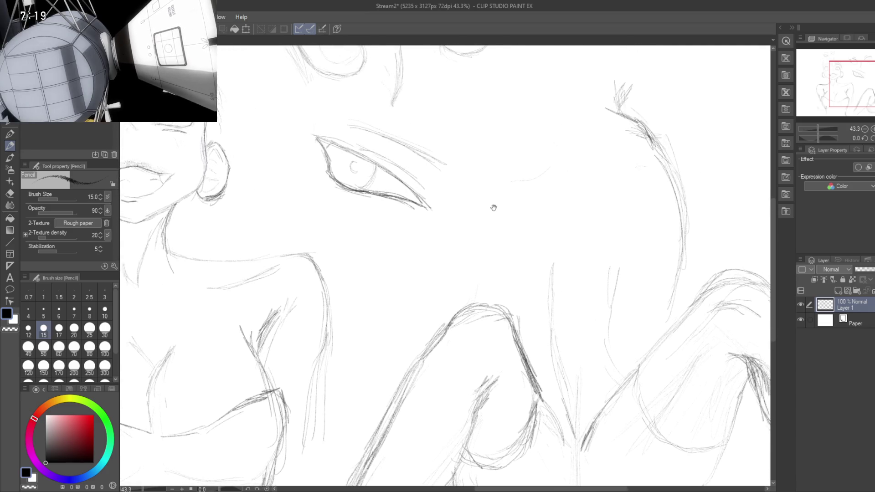
{"action": "left_click_drag", "start_coordinate": [489, 220], "coordinate": [514, 218]}
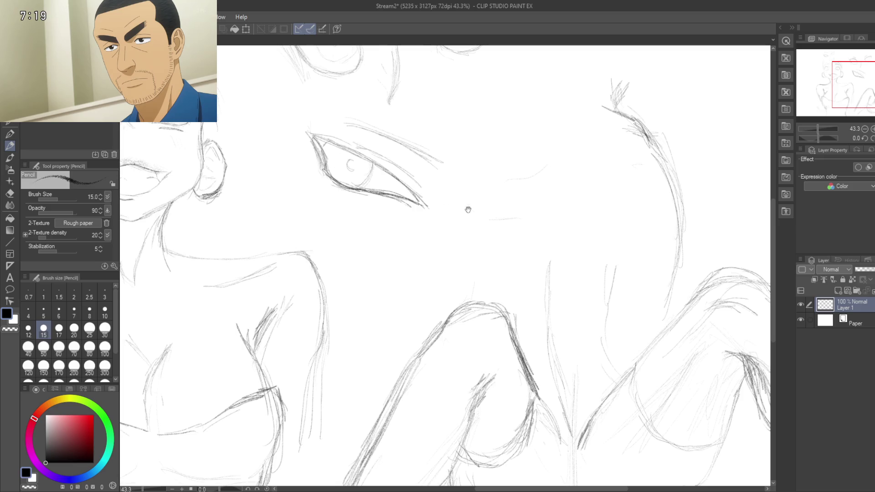
{"action": "left_click_drag", "start_coordinate": [460, 196], "coordinate": [435, 182]}
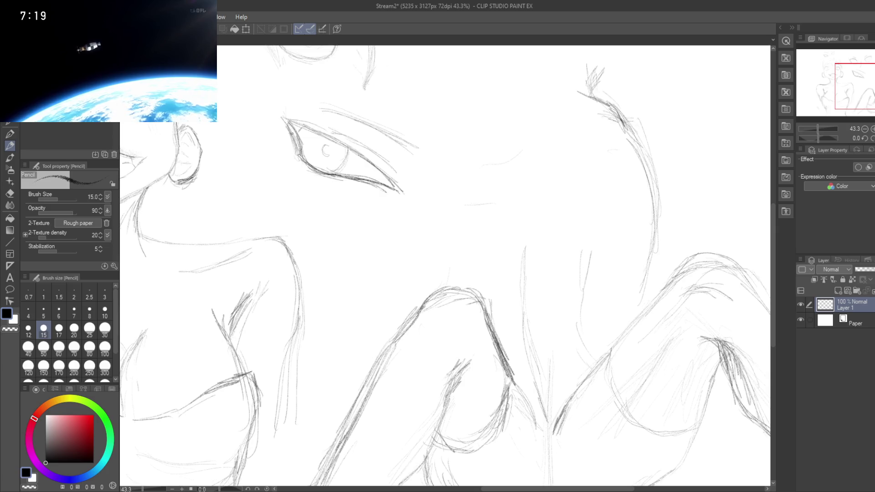
{"action": "left_click_drag", "start_coordinate": [292, 135], "coordinate": [298, 149]}
{"action": "left_click_drag", "start_coordinate": [285, 120], "coordinate": [300, 155]}
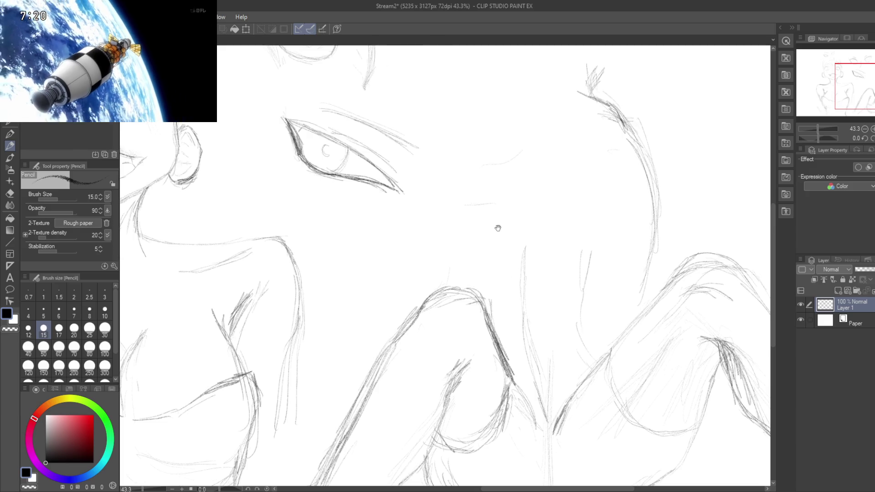
Step: Draw the second eye's upper lid with a stroke underneath it
{"action": "left_click_drag", "start_coordinate": [503, 234], "coordinate": [467, 222]}
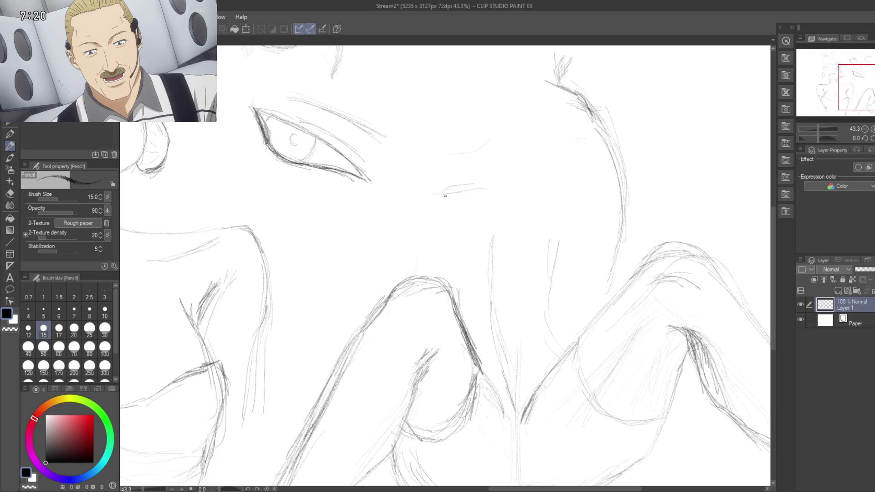
{"action": "mouse_move", "coordinate": [443, 194]}
{"action": "left_mouse_down"}
{"action": "mouse_move", "coordinate": [500, 185]}
{"action": "mouse_move", "coordinate": [524, 195]}
{"action": "mouse_move", "coordinate": [503, 203]}
{"action": "left_mouse_up"}
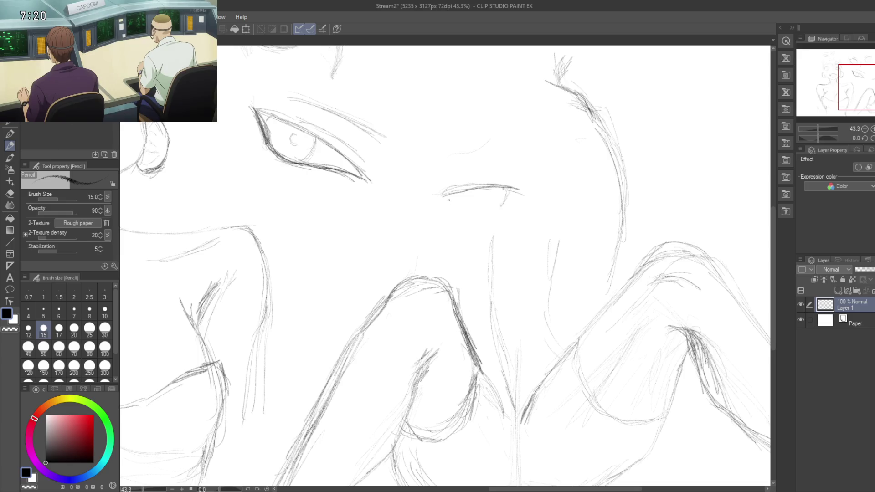
{"action": "left_click_drag", "start_coordinate": [452, 199], "coordinate": [473, 209]}
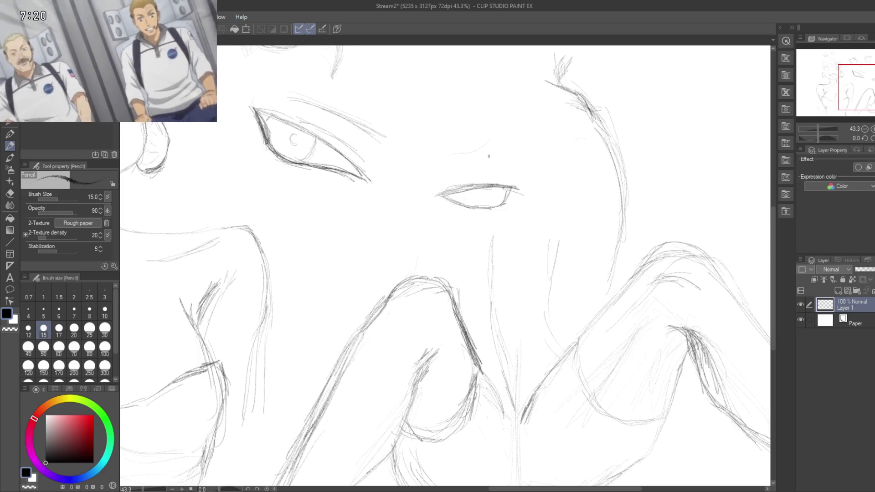
{"action": "left_click_drag", "start_coordinate": [444, 155], "coordinate": [556, 172]}
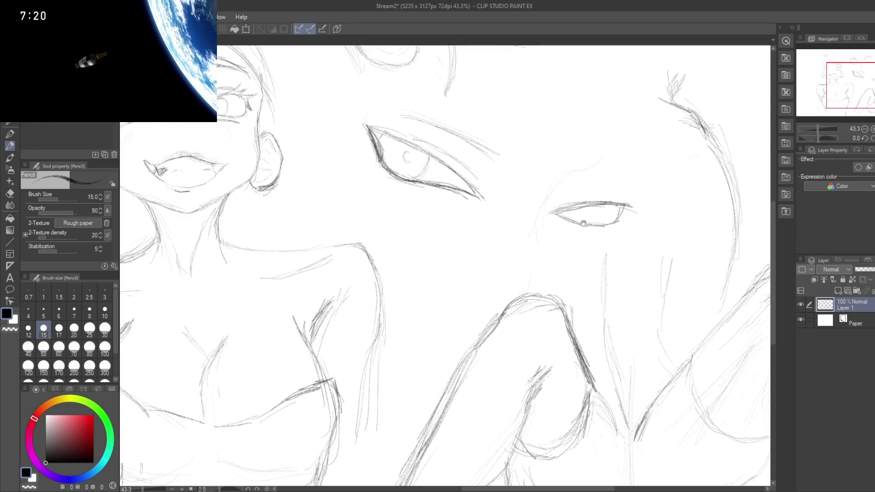
{"action": "left_click_drag", "start_coordinate": [541, 209], "coordinate": [566, 260]}
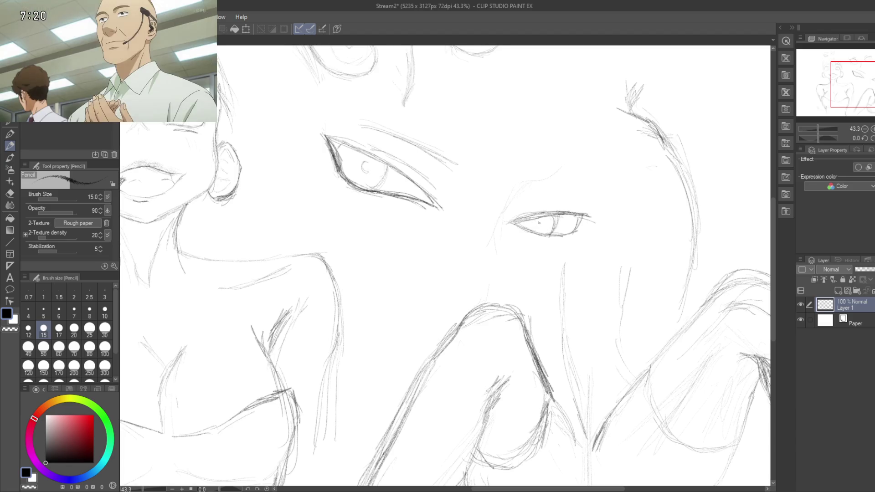
{"action": "mouse_move", "coordinate": [531, 229]}
{"action": "left_mouse_down"}
{"action": "mouse_move", "coordinate": [527, 240]}
{"action": "mouse_move", "coordinate": [586, 232]}
{"action": "left_mouse_up"}
Step: Redraw the second eye's upper lid, darken its lower lid and close the outer corner
{"action": "key", "text": "e"}
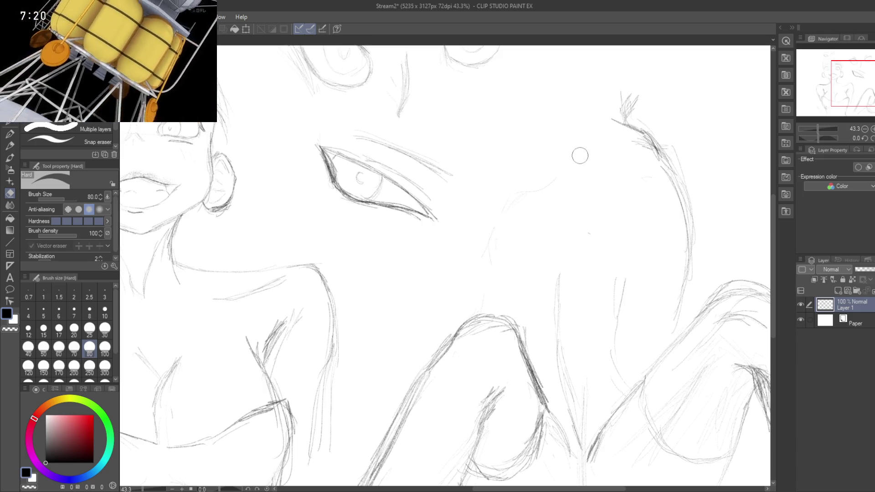
{"action": "key", "text": "p"}
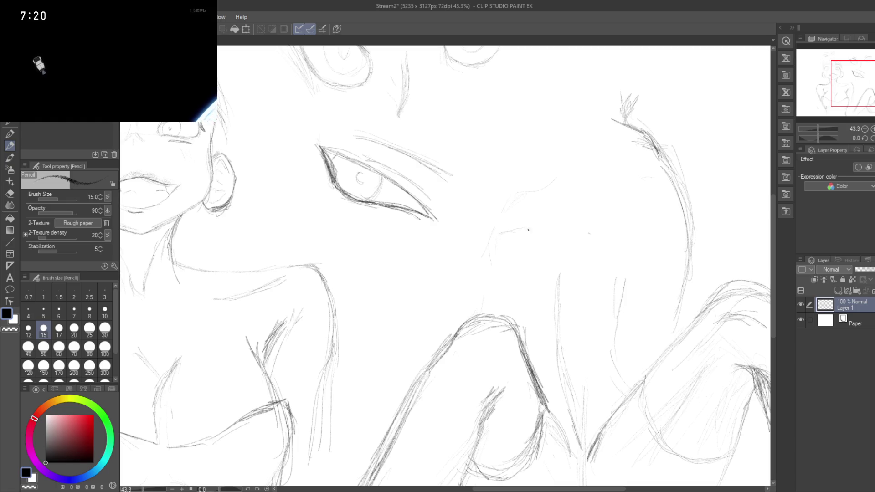
{"action": "left_click_drag", "start_coordinate": [500, 233], "coordinate": [587, 226]}
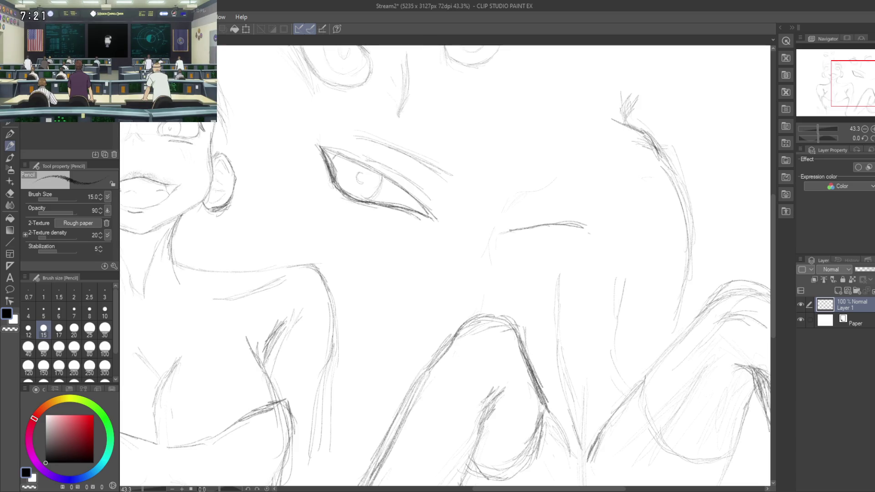
{"action": "left_click_drag", "start_coordinate": [531, 241], "coordinate": [535, 227]}
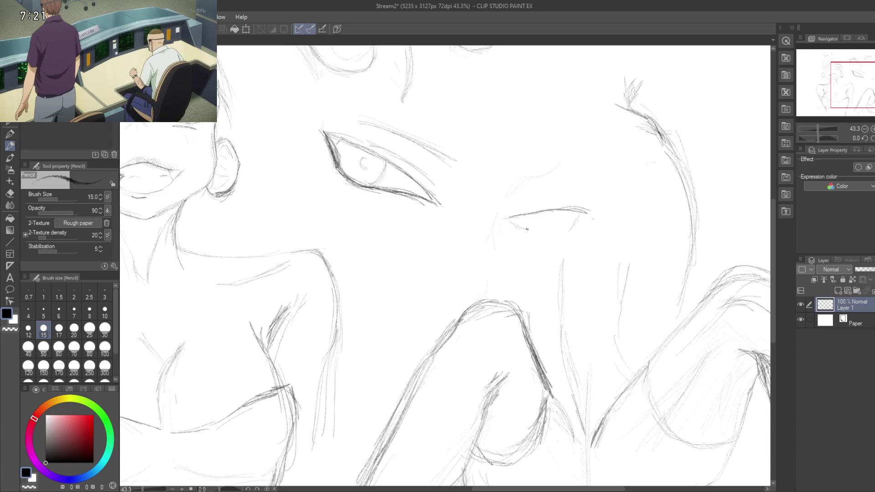
{"action": "left_click_drag", "start_coordinate": [513, 222], "coordinate": [534, 230]}
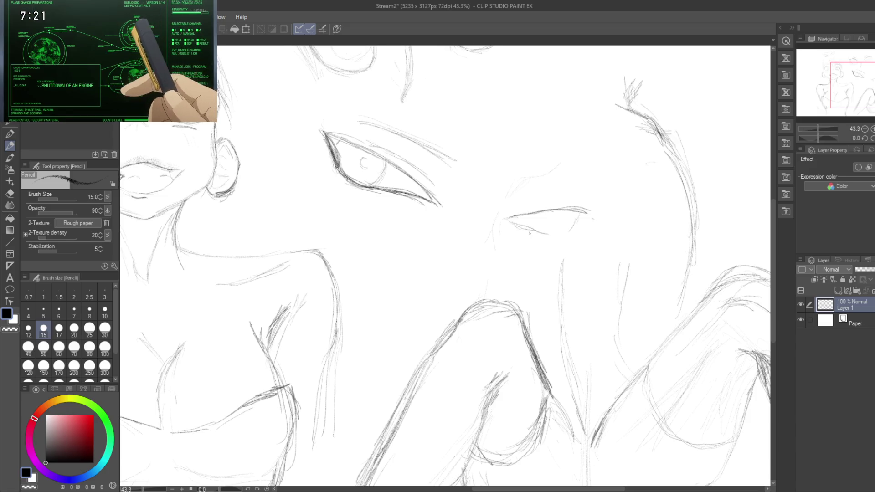
{"action": "left_click_drag", "start_coordinate": [531, 229], "coordinate": [584, 213]}
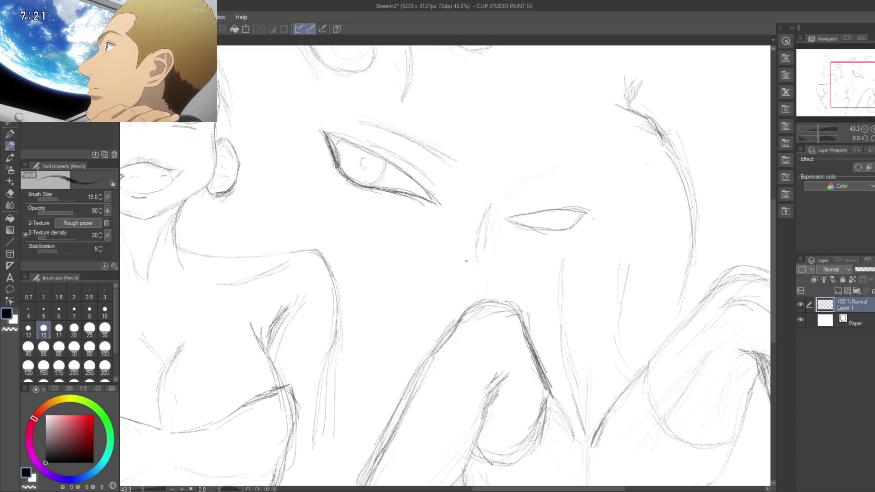
Step: Add a faint stroke below the eyes and a brow arc over the second eye, then switch to white
{"action": "mouse_move", "coordinate": [455, 262]}
{"action": "left_mouse_down"}
{"action": "mouse_move", "coordinate": [472, 265]}
{"action": "mouse_move", "coordinate": [479, 225]}
{"action": "left_mouse_up"}
{"action": "left_click_drag", "start_coordinate": [510, 196], "coordinate": [513, 227]}
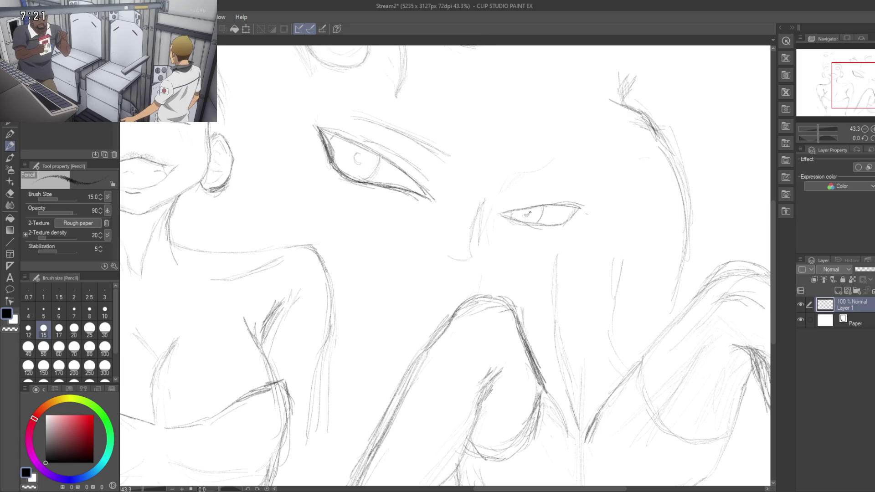
{"action": "left_click_drag", "start_coordinate": [529, 213], "coordinate": [501, 234]}
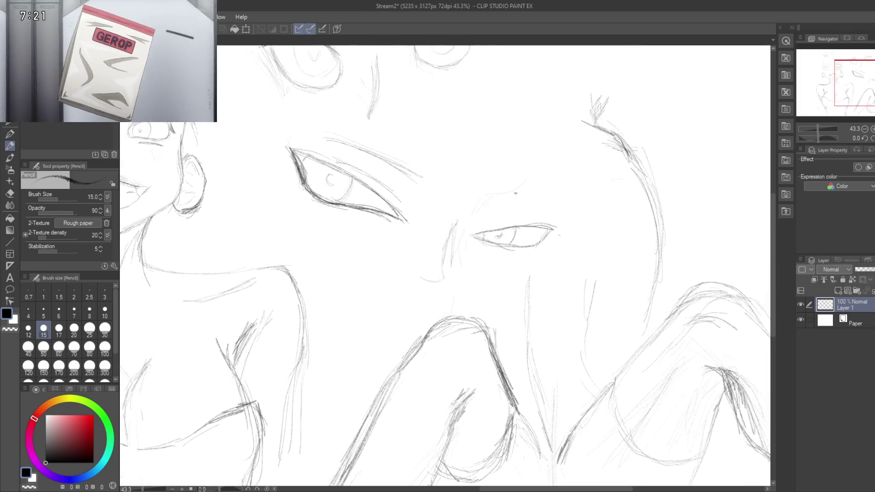
{"action": "mouse_move", "coordinate": [494, 194]}
{"action": "left_mouse_down"}
{"action": "mouse_move", "coordinate": [546, 194]}
{"action": "mouse_move", "coordinate": [500, 199]}
{"action": "left_mouse_up"}
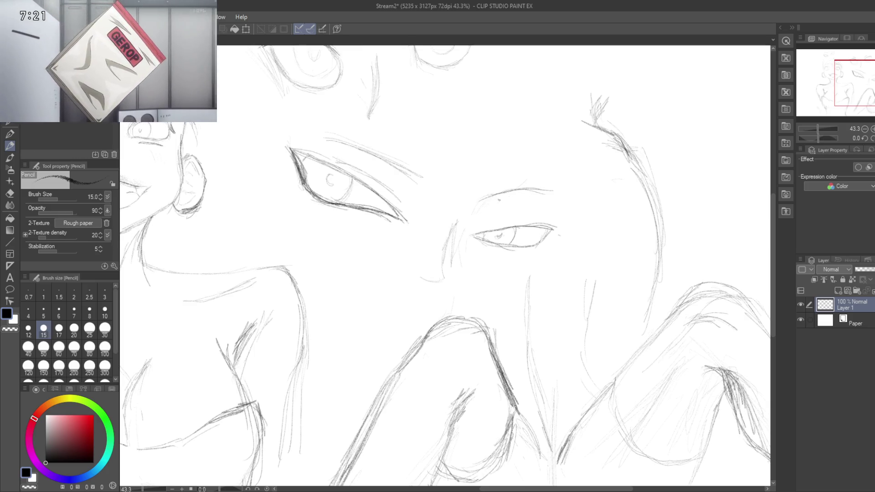
{"action": "mouse_move", "coordinate": [420, 274]}
{"action": "left_mouse_down"}
{"action": "mouse_move", "coordinate": [408, 247]}
{"action": "mouse_move", "coordinate": [431, 205]}
{"action": "left_mouse_up"}
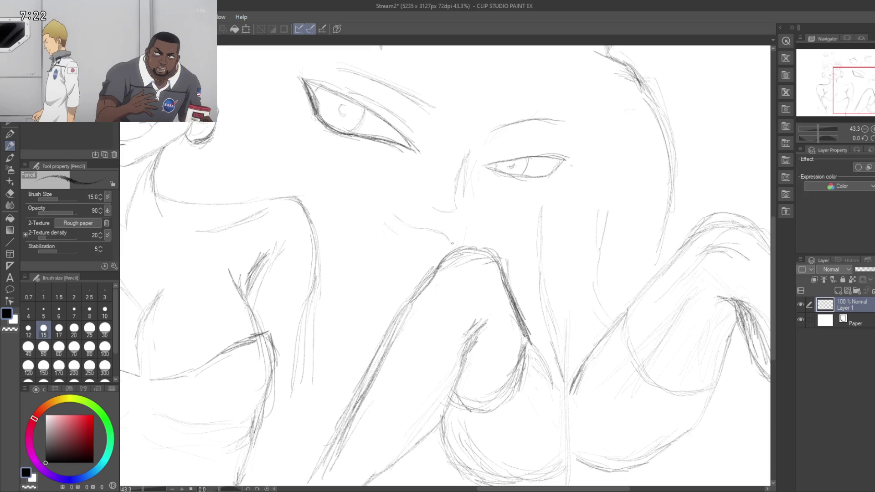
{"action": "key", "text": "x"}
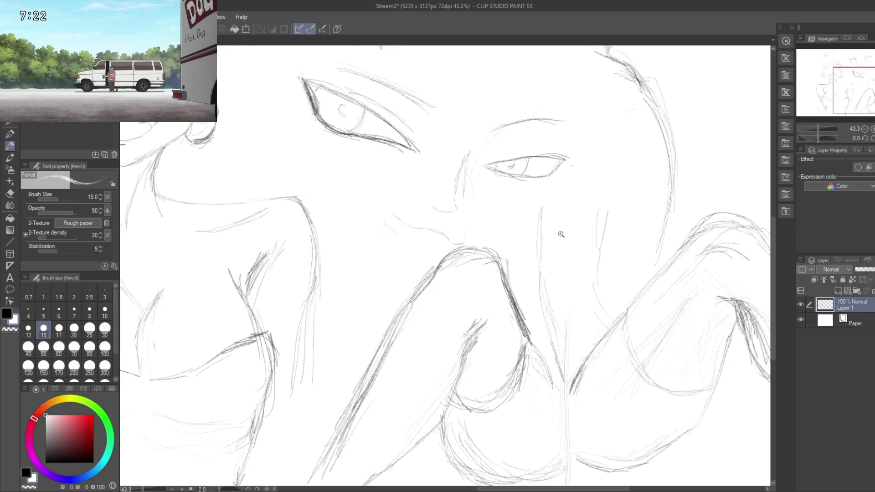
Step: Set the drawing colour back to black and zoom in to 72.4% on the close-up face and hands
{"action": "scroll", "coordinate": [564, 235], "scroll_direction": "down", "scroll_amount": 2}
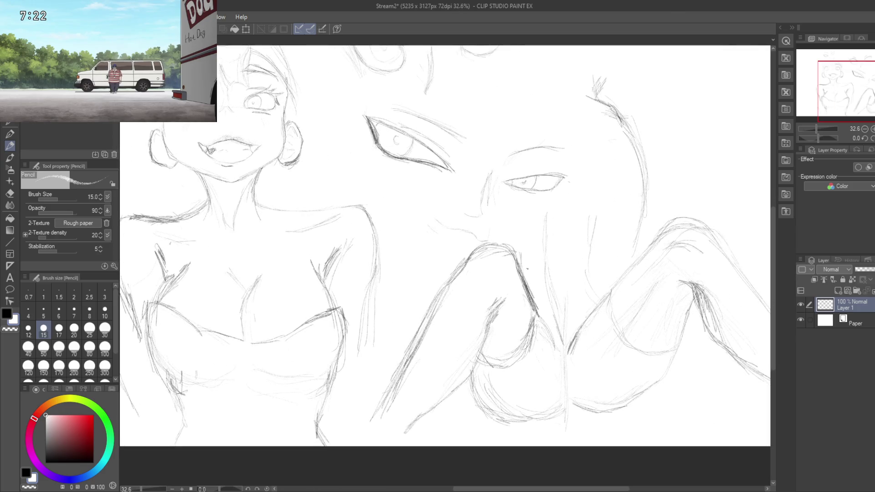
{"action": "key", "text": "e"}
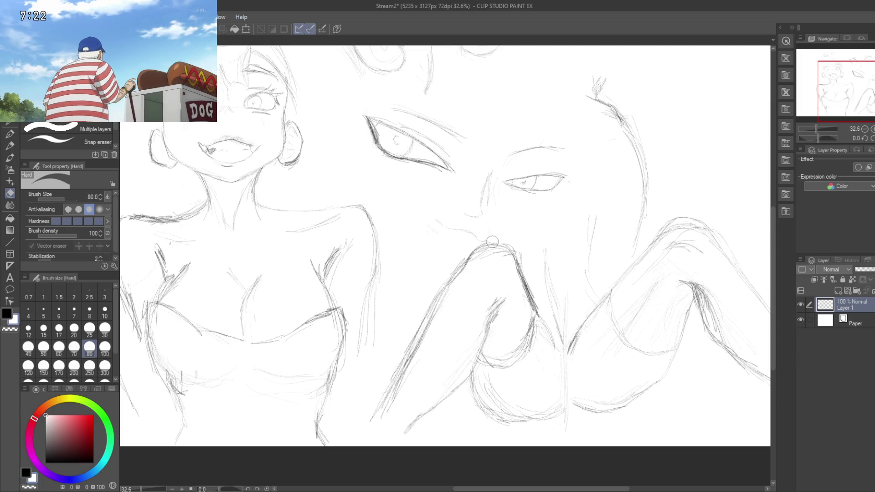
{"action": "key", "text": "p"}
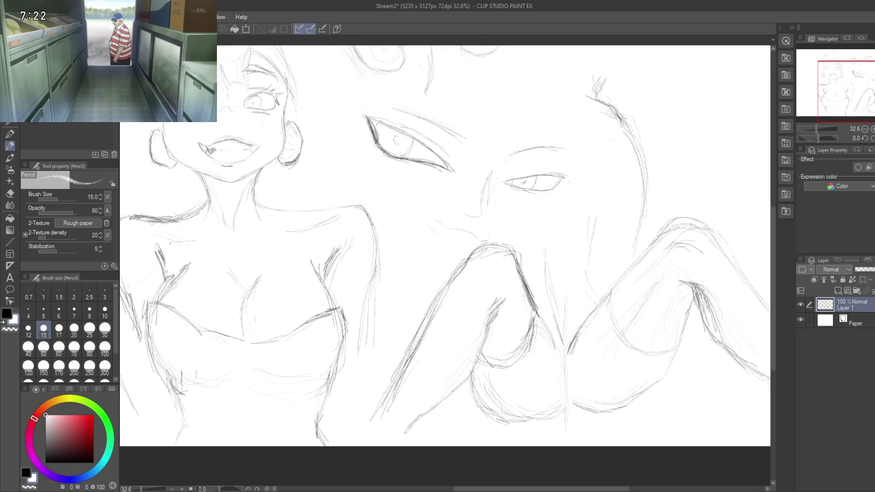
{"action": "left_click", "coordinate": [8, 315]}
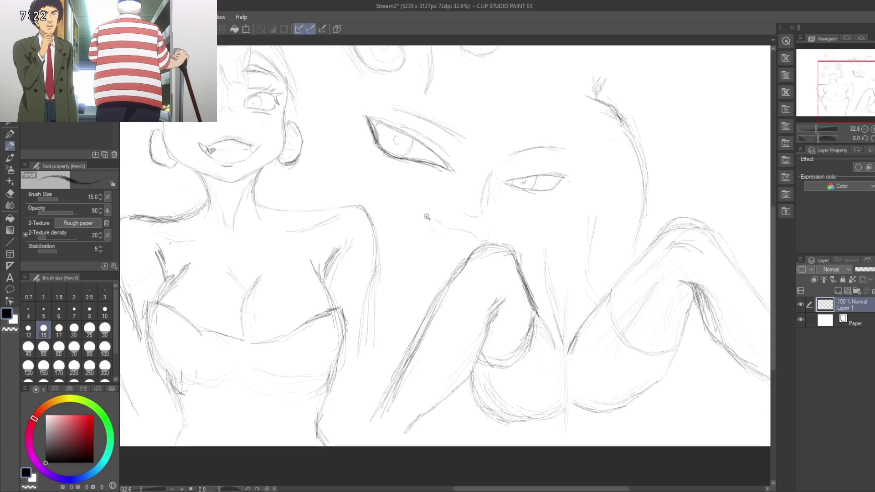
{"action": "scroll", "coordinate": [453, 226], "scroll_direction": "up", "scroll_amount": 2}
{"action": "scroll", "coordinate": [454, 226], "scroll_direction": "up", "scroll_amount": 1}
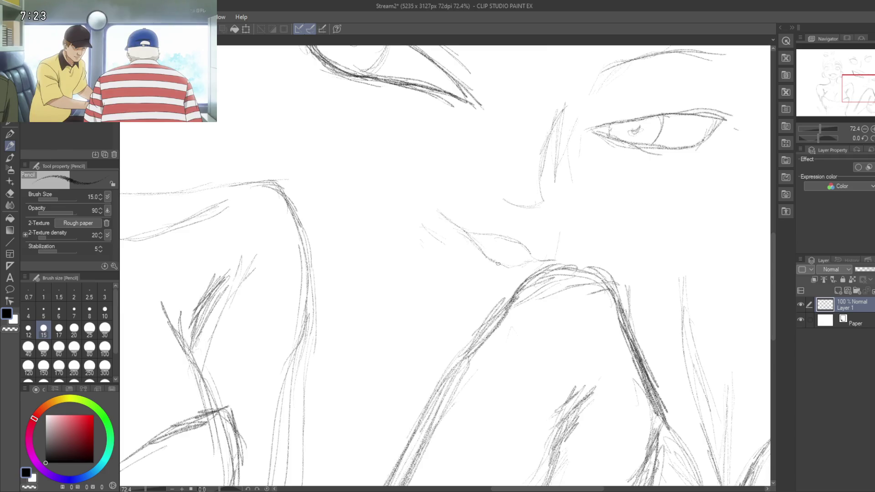
Step: Darken the close-up face's mouth line
{"action": "left_click_drag", "start_coordinate": [425, 309], "coordinate": [436, 373]}
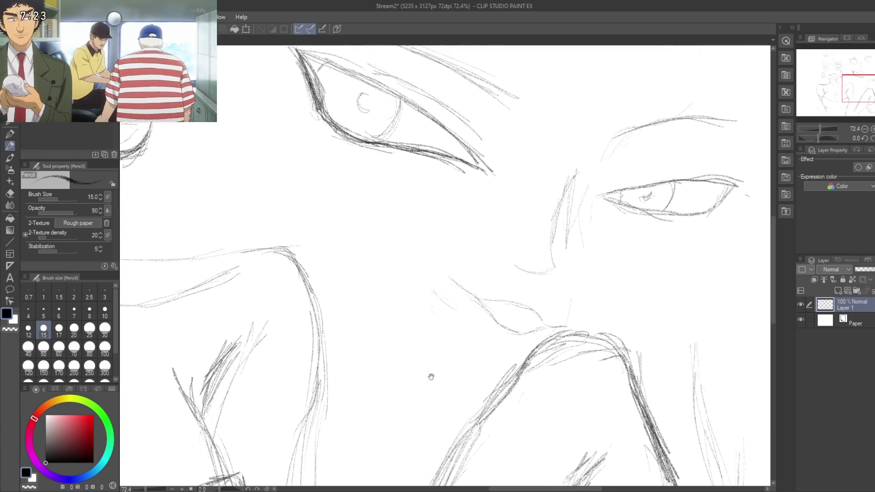
{"action": "scroll", "coordinate": [433, 322], "scroll_direction": "down", "scroll_amount": 5}
{"action": "scroll", "coordinate": [434, 338], "scroll_direction": "up", "scroll_amount": 6}
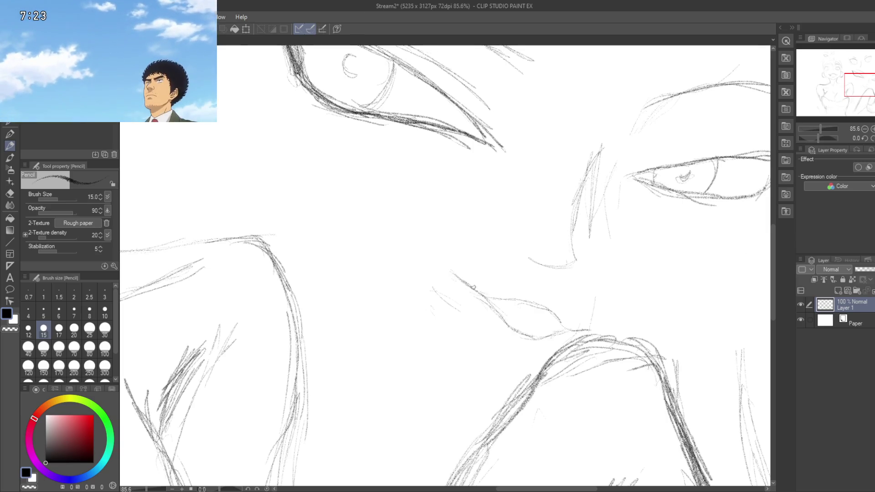
{"action": "left_click_drag", "start_coordinate": [483, 295], "coordinate": [468, 286]}
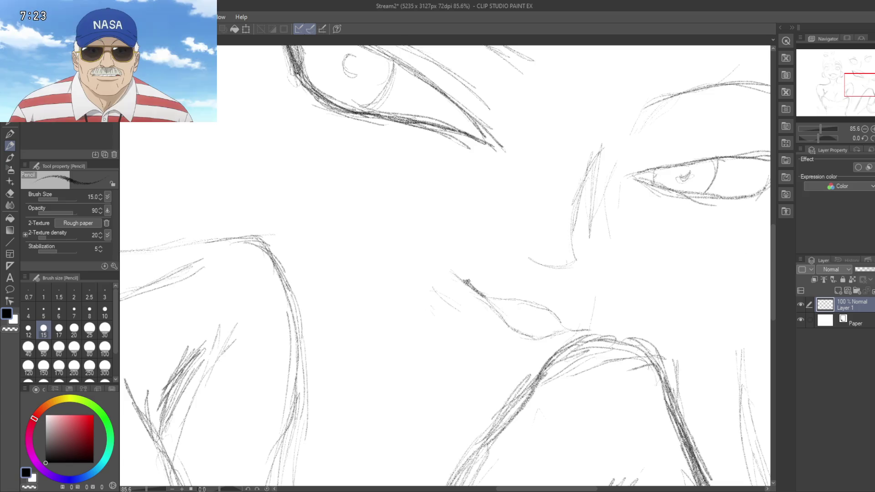
{"action": "mouse_move", "coordinate": [497, 330]}
{"action": "left_mouse_down"}
{"action": "mouse_move", "coordinate": [490, 289]}
{"action": "mouse_move", "coordinate": [522, 309]}
{"action": "mouse_move", "coordinate": [489, 287]}
{"action": "left_mouse_up"}
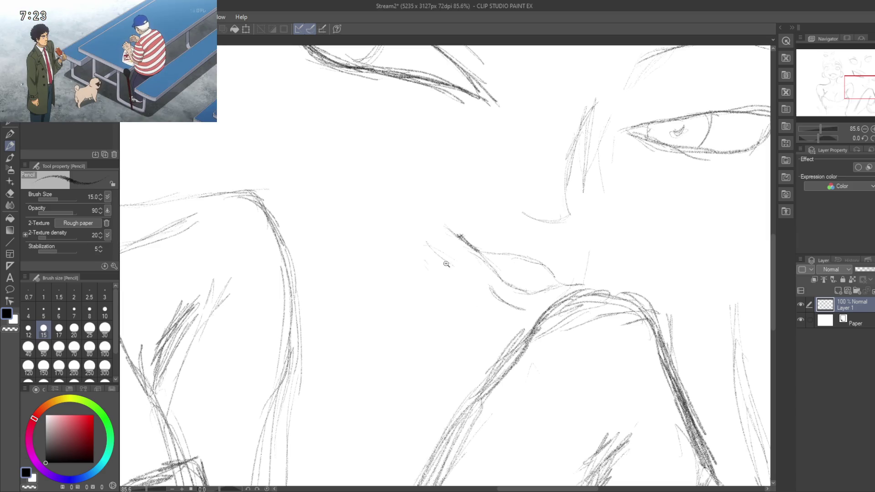
{"action": "scroll", "coordinate": [446, 264], "scroll_direction": "down", "scroll_amount": 4}
{"action": "scroll", "coordinate": [430, 297], "scroll_direction": "up", "scroll_amount": 2}
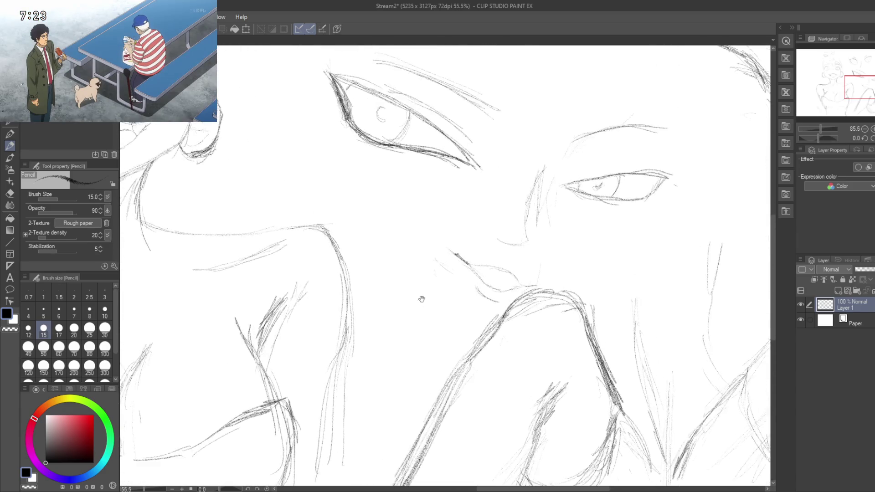
Step: Add a brow stroke above the right eye and darken that eye's upper lid
{"action": "left_click_drag", "start_coordinate": [469, 410], "coordinate": [415, 358]}
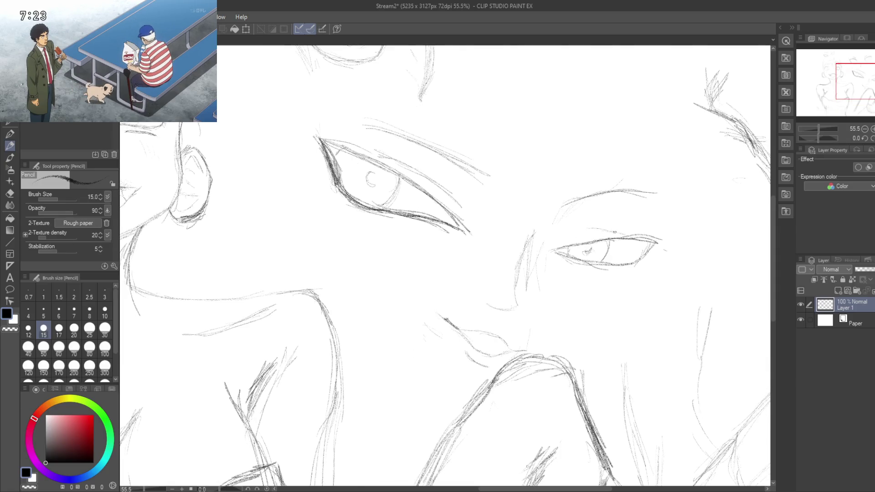
{"action": "mouse_move", "coordinate": [584, 229]}
{"action": "left_mouse_down"}
{"action": "mouse_move", "coordinate": [607, 230]}
{"action": "mouse_move", "coordinate": [554, 246]}
{"action": "left_mouse_up"}
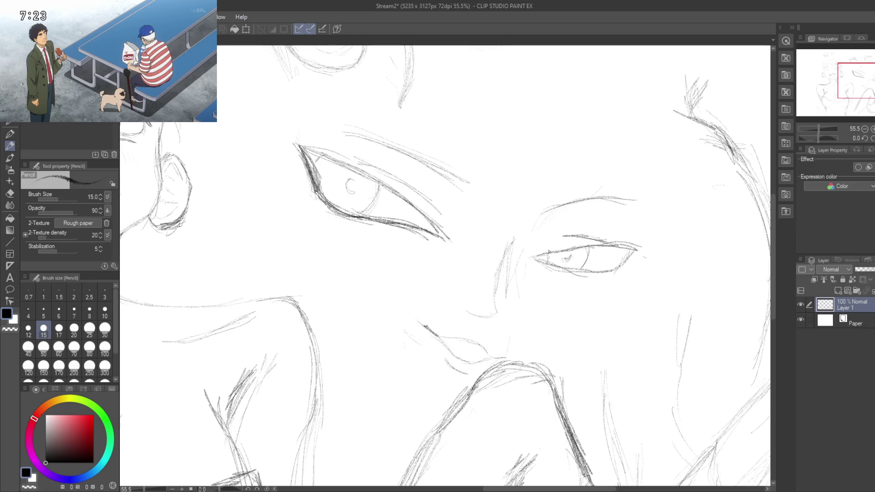
{"action": "left_click_drag", "start_coordinate": [573, 247], "coordinate": [608, 243]}
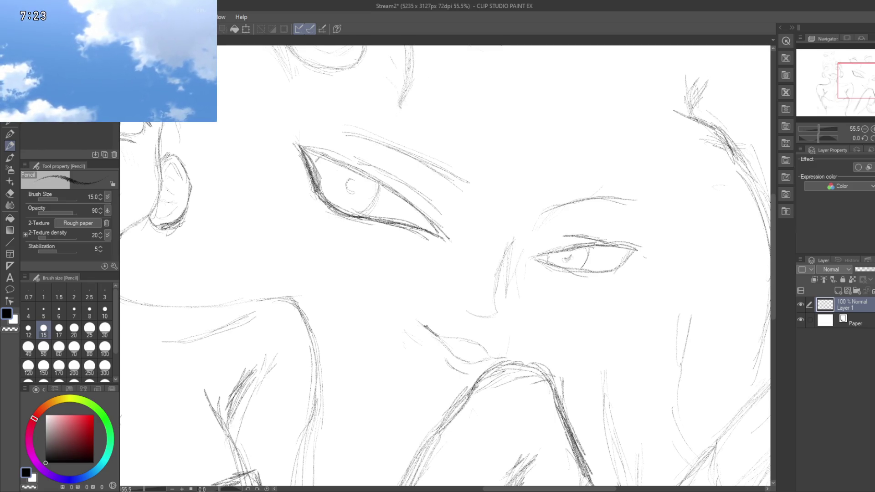
{"action": "left_click_drag", "start_coordinate": [456, 274], "coordinate": [496, 258]}
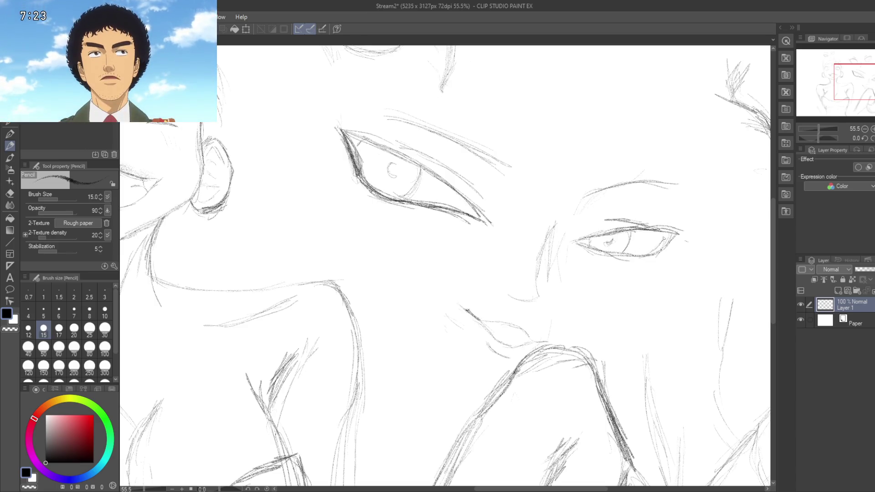
{"action": "left_click_drag", "start_coordinate": [648, 284], "coordinate": [681, 266]}
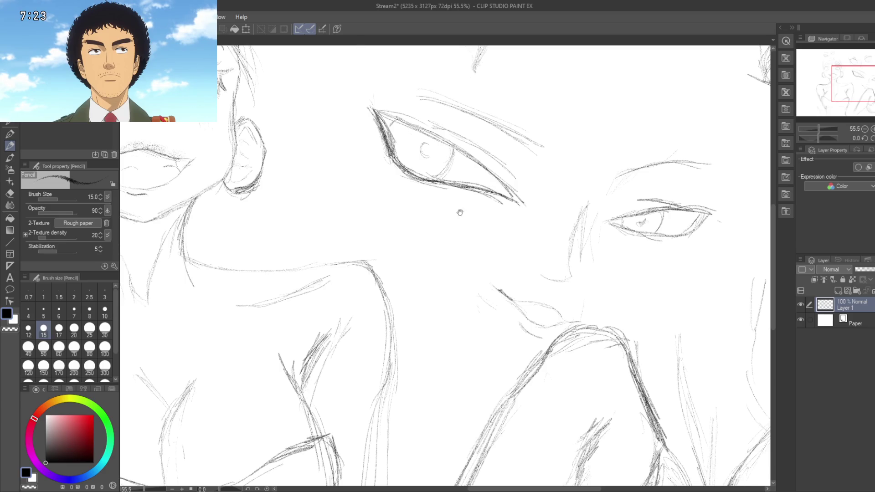
{"action": "left_click_drag", "start_coordinate": [461, 208], "coordinate": [458, 233]}
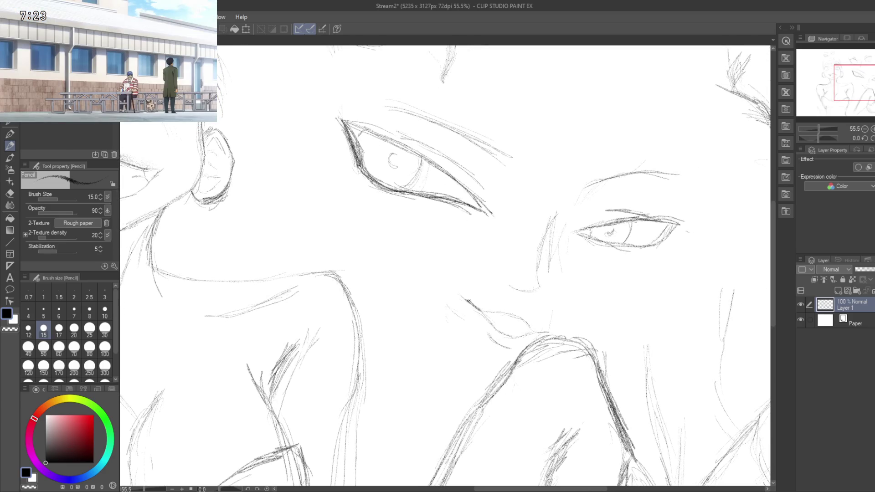
{"action": "left_click_drag", "start_coordinate": [418, 183], "coordinate": [447, 316]}
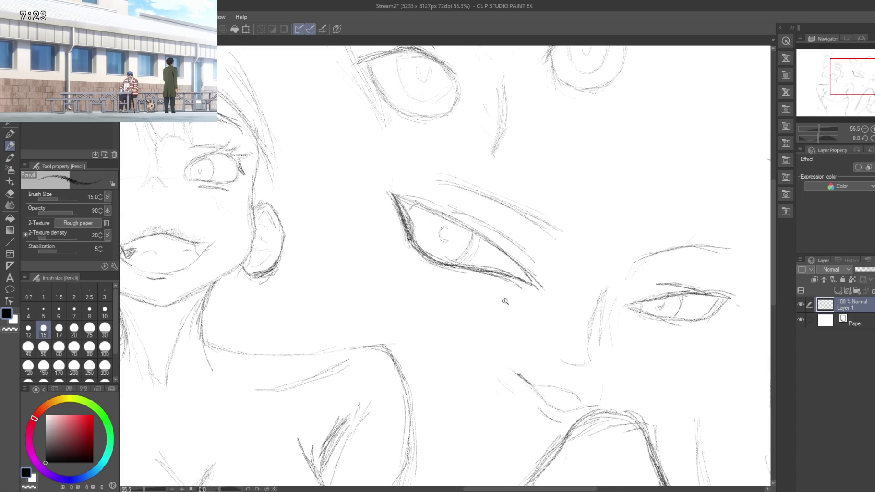
{"action": "left_click_drag", "start_coordinate": [504, 301], "coordinate": [371, 251]}
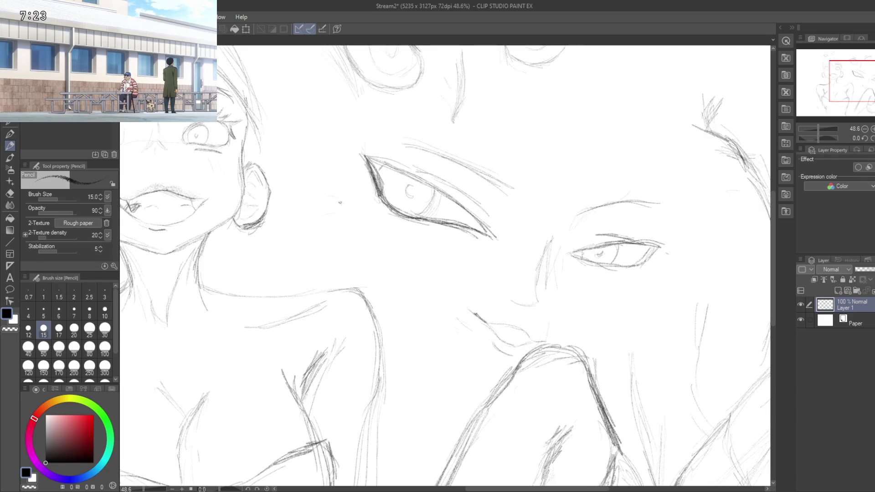
Step: Sketch a nose shape left of the face with a line running down-left from its bridge
{"action": "left_click_drag", "start_coordinate": [339, 201], "coordinate": [301, 220]}
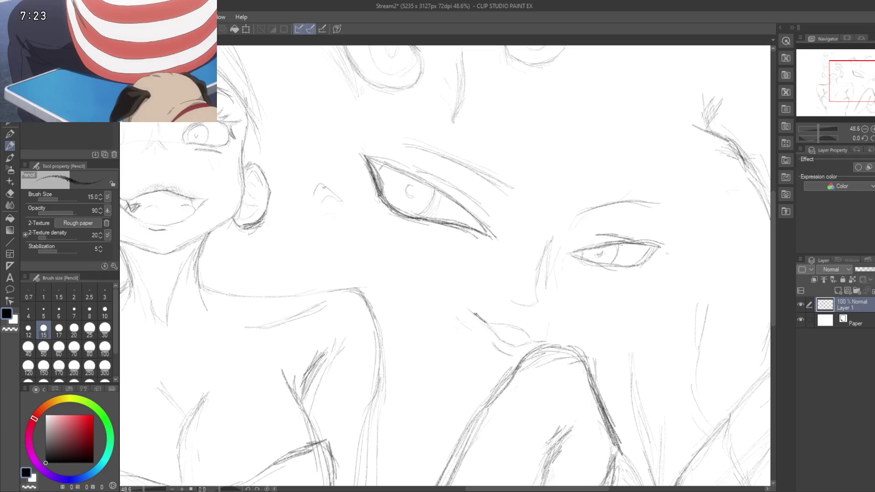
{"action": "left_click_drag", "start_coordinate": [314, 186], "coordinate": [294, 237]}
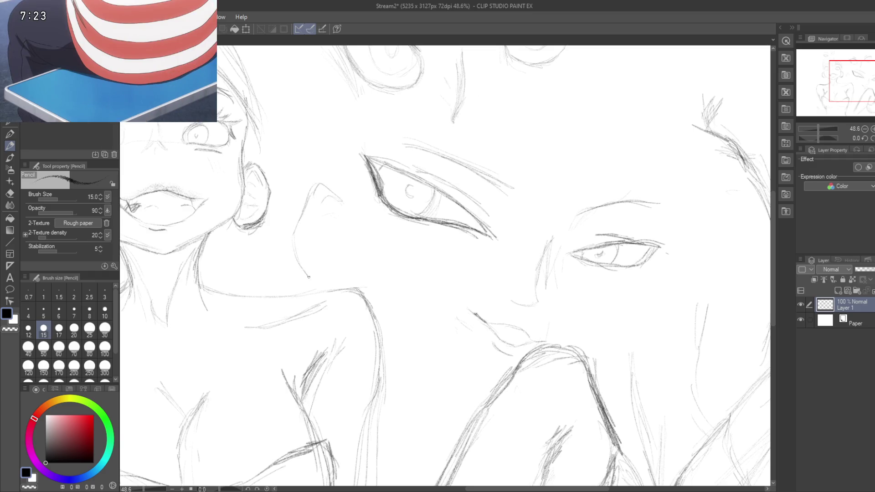
{"action": "mouse_move", "coordinate": [310, 276]}
{"action": "left_mouse_down"}
{"action": "mouse_move", "coordinate": [405, 233]}
{"action": "mouse_move", "coordinate": [343, 194]}
{"action": "left_mouse_up"}
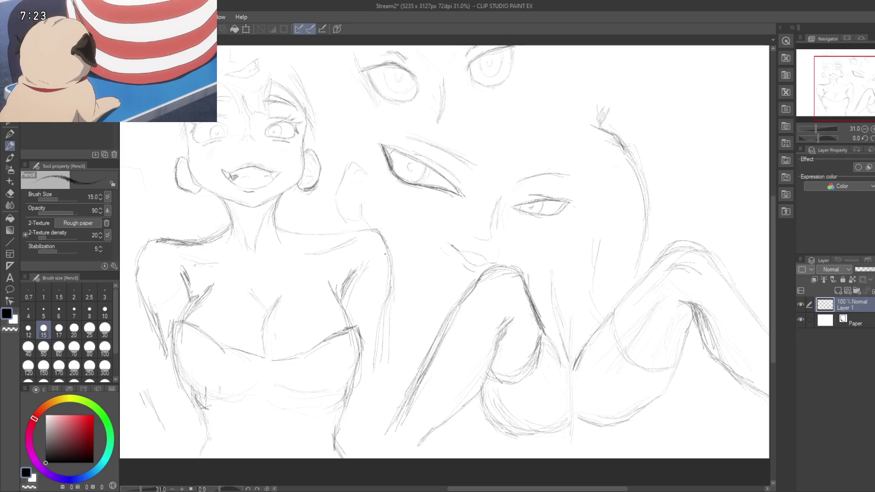
{"action": "scroll", "coordinate": [430, 274], "scroll_direction": "up", "scroll_amount": 3}
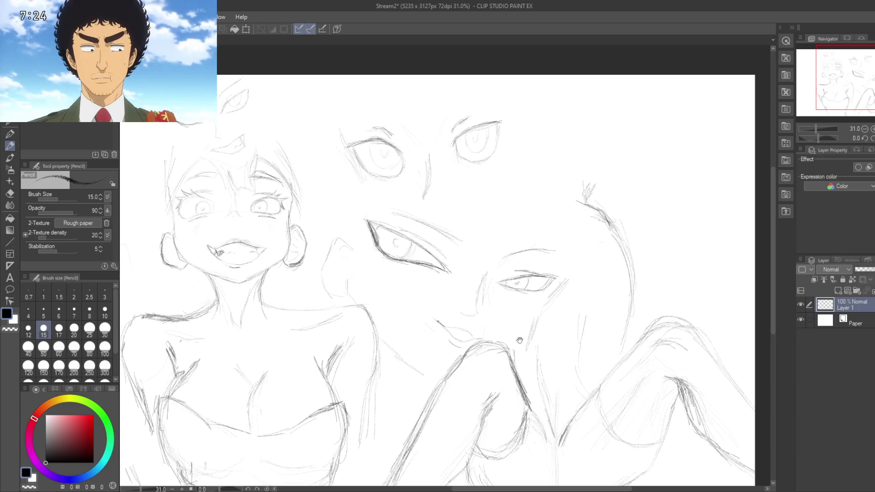
{"action": "scroll", "coordinate": [521, 340], "scroll_direction": "down", "scroll_amount": 2}
Step: Zoom out and pan to view the entire sketch page
{"action": "left_click_drag", "start_coordinate": [476, 287], "coordinate": [489, 262]}
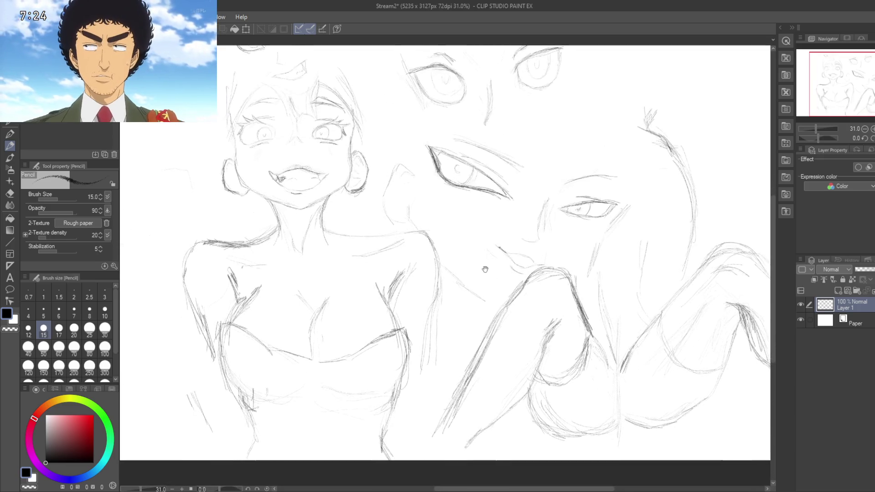
{"action": "left_click_drag", "start_coordinate": [475, 299], "coordinate": [455, 365]}
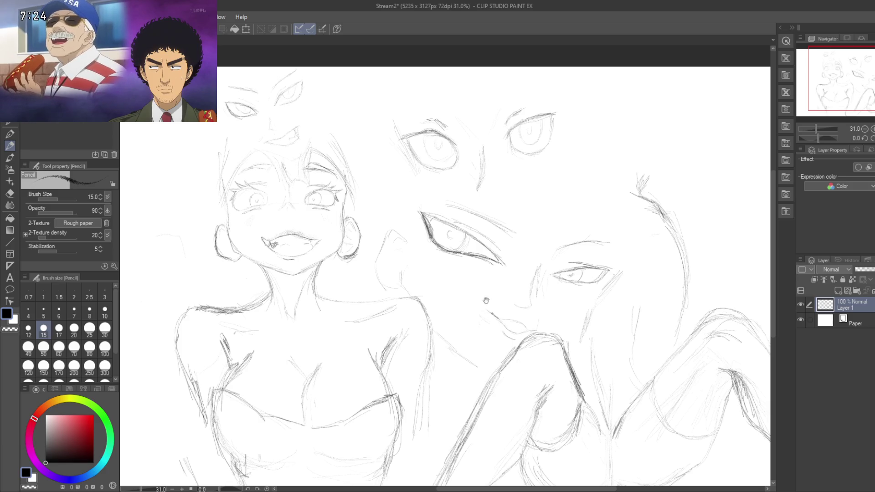
{"action": "left_click_drag", "start_coordinate": [455, 302], "coordinate": [488, 303]}
{"action": "scroll", "coordinate": [488, 303], "scroll_direction": "down", "scroll_amount": 3}
{"action": "left_click_drag", "start_coordinate": [396, 262], "coordinate": [494, 261]}
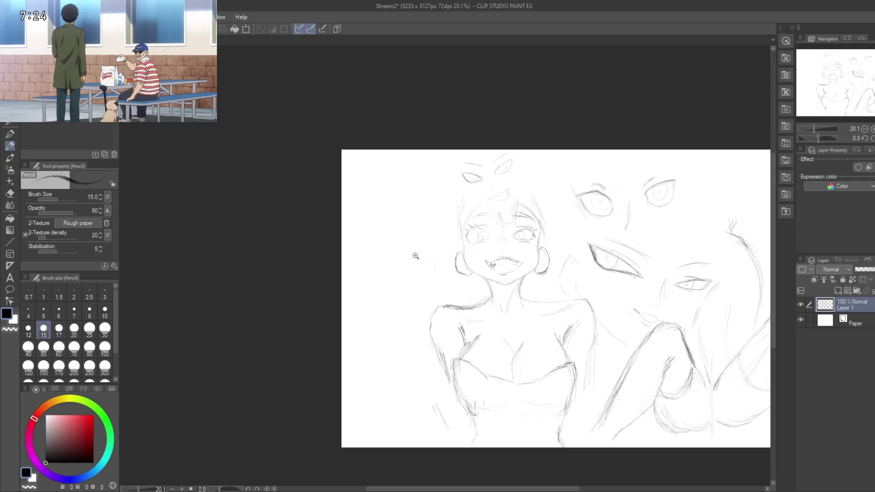
Step: Zoom to 45.5% on the grinning girl's face and center it in view
{"action": "left_click", "coordinate": [416, 257]}
{"action": "left_click", "coordinate": [447, 273]}
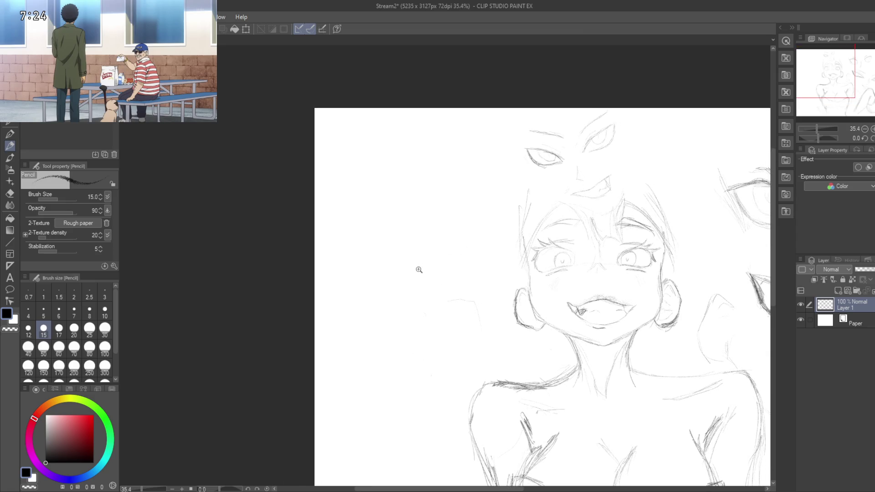
{"action": "left_click", "coordinate": [419, 270]}
{"action": "scroll", "coordinate": [429, 274], "scroll_direction": "down", "scroll_amount": 1}
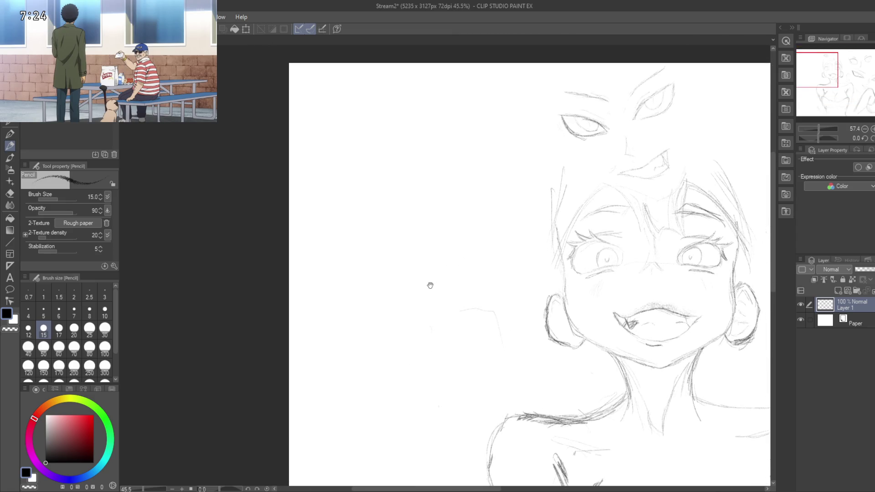
{"action": "left_click_drag", "start_coordinate": [432, 286], "coordinate": [426, 208]}
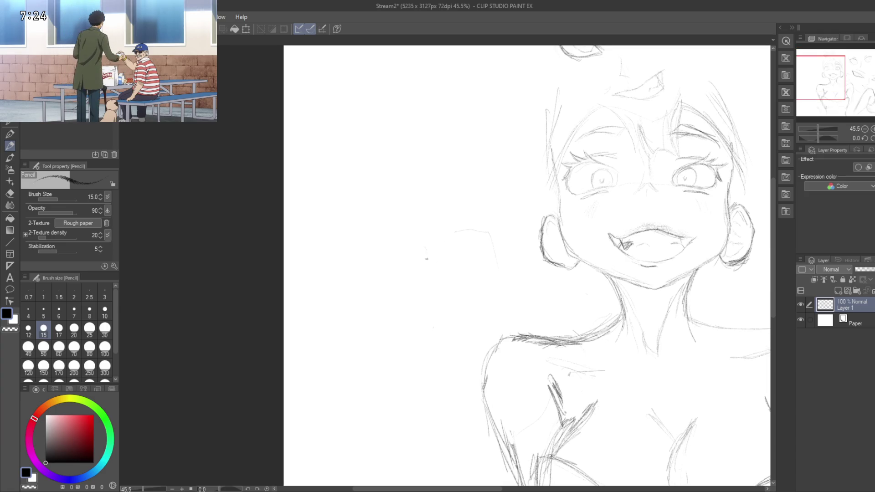
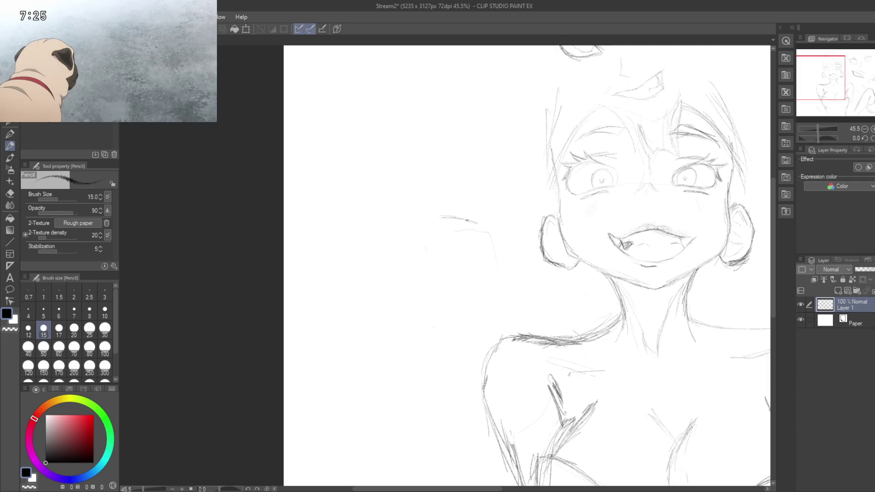
Step: Sketch the outline of a floating eye shape to the left of the face, with its curving lower edge
{"action": "left_click_drag", "start_coordinate": [474, 222], "coordinate": [499, 247]}
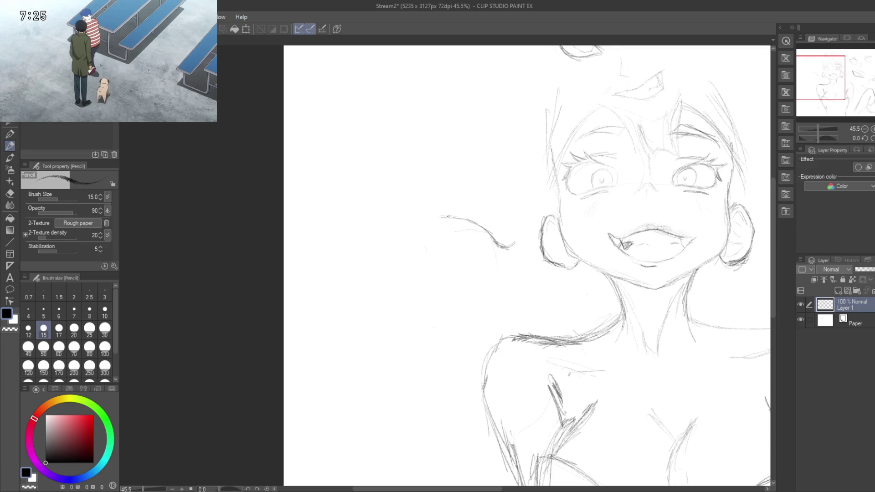
{"action": "left_click_drag", "start_coordinate": [440, 215], "coordinate": [435, 207]}
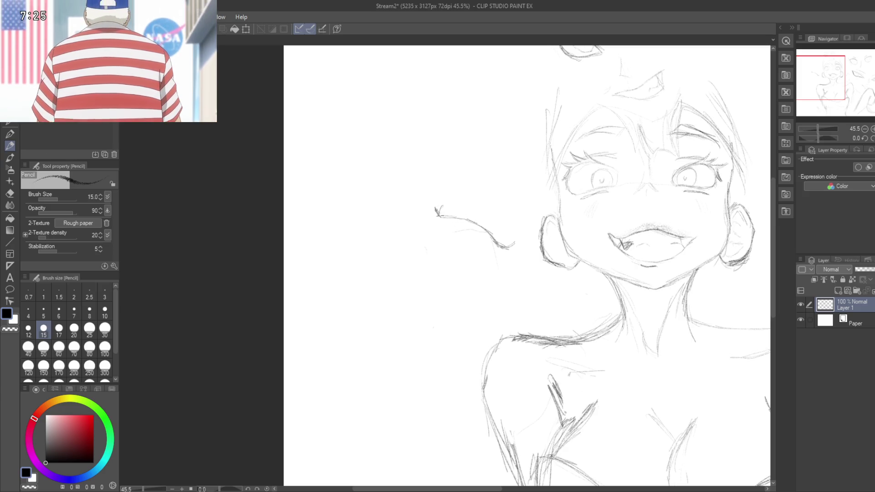
{"action": "left_click_drag", "start_coordinate": [439, 205], "coordinate": [457, 204]}
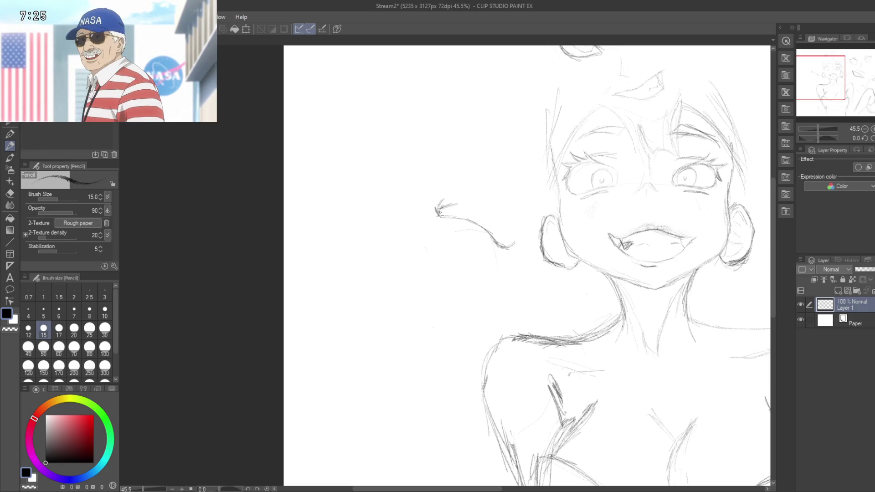
{"action": "left_click_drag", "start_coordinate": [472, 202], "coordinate": [485, 202]}
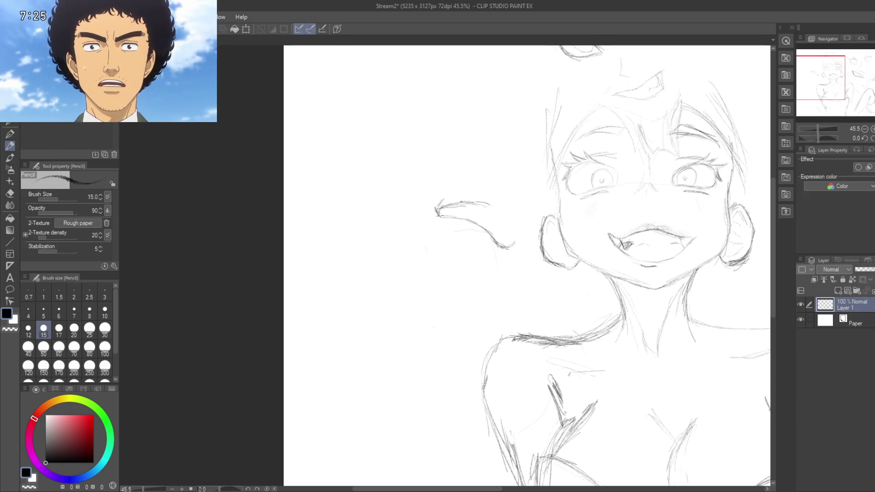
{"action": "left_click_drag", "start_coordinate": [485, 207], "coordinate": [501, 219]}
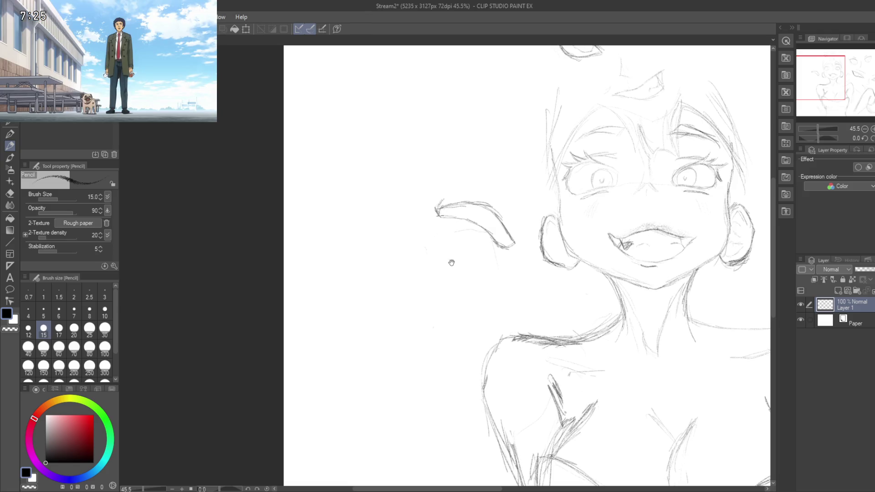
Step: Reinforce the eye shape's left tip and add an inner curve with faint strokes inside it
{"action": "left_click_drag", "start_coordinate": [472, 242], "coordinate": [459, 256]}
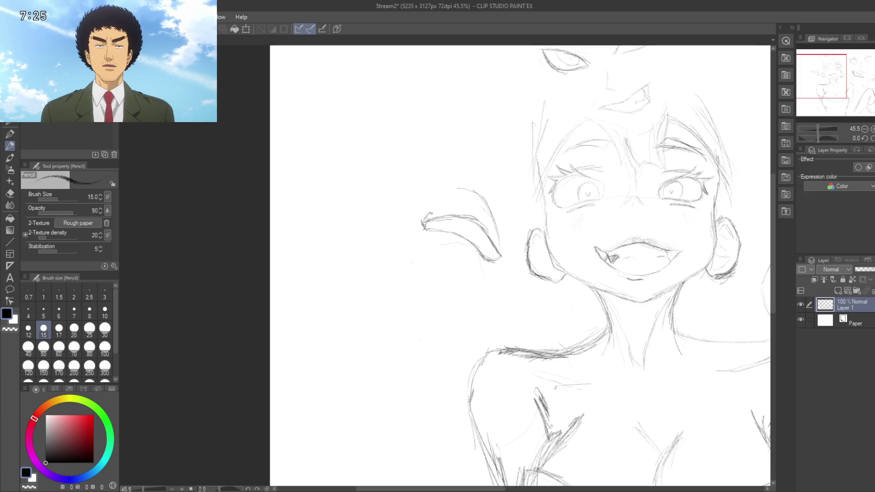
{"action": "left_click_drag", "start_coordinate": [430, 213], "coordinate": [441, 201]}
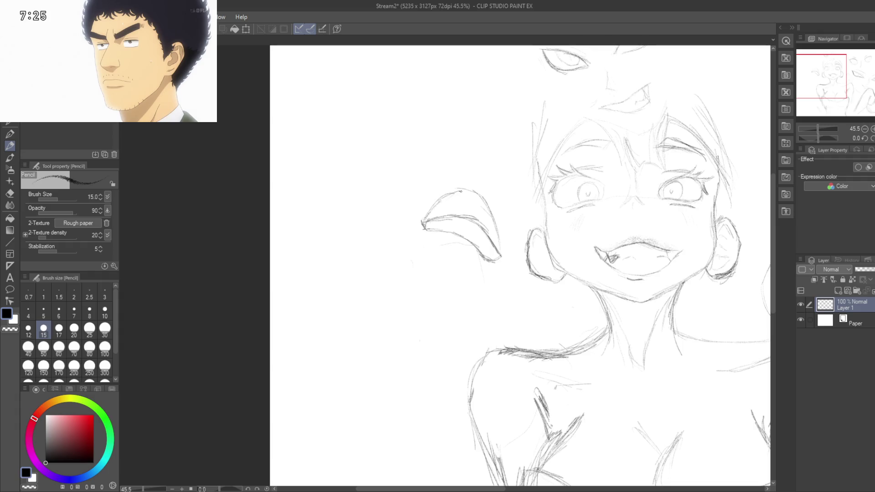
{"action": "left_click_drag", "start_coordinate": [444, 221], "coordinate": [431, 201]}
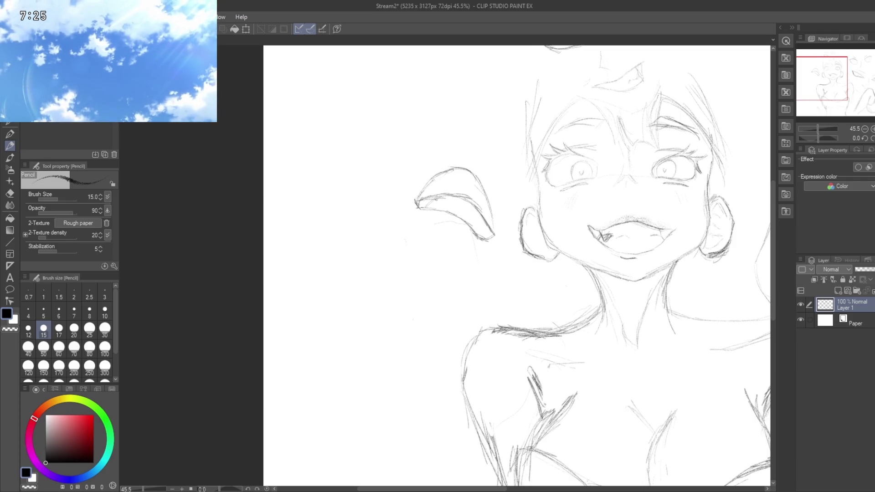
{"action": "left_click_drag", "start_coordinate": [452, 194], "coordinate": [461, 214]}
{"action": "mouse_move", "coordinate": [452, 198]}
{"action": "left_mouse_down"}
{"action": "mouse_move", "coordinate": [458, 214]}
{"action": "mouse_move", "coordinate": [442, 207]}
{"action": "left_mouse_up"}
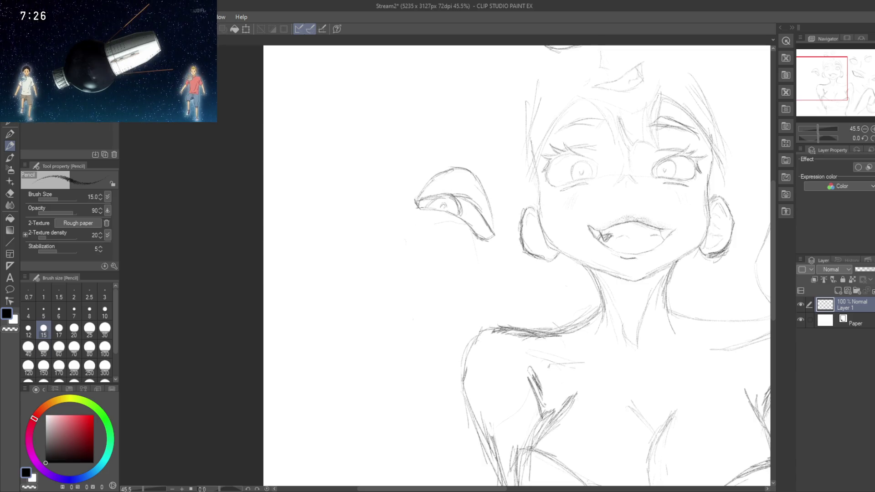
Step: Draw a short curved mark left of the floating eye and darken it with a second stroke
{"action": "left_click", "coordinate": [54, 100]}
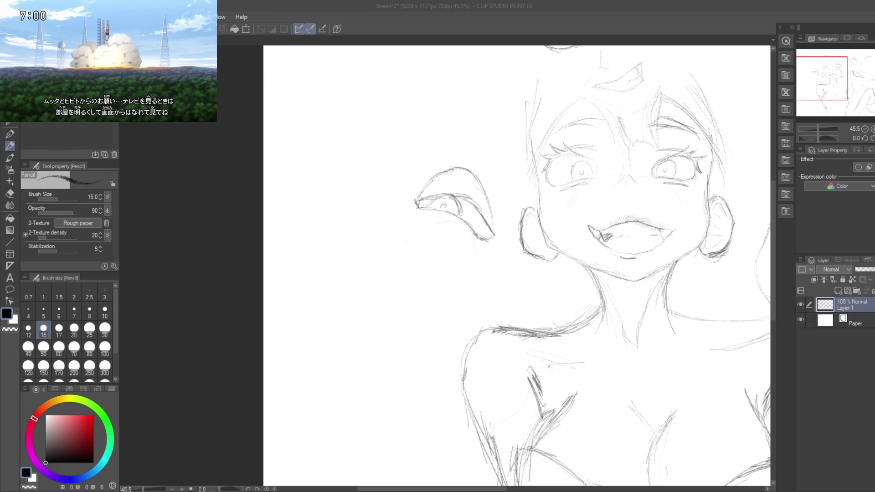
{"action": "left_click", "coordinate": [401, 232]}
{"action": "left_click_drag", "start_coordinate": [400, 254], "coordinate": [397, 254]}
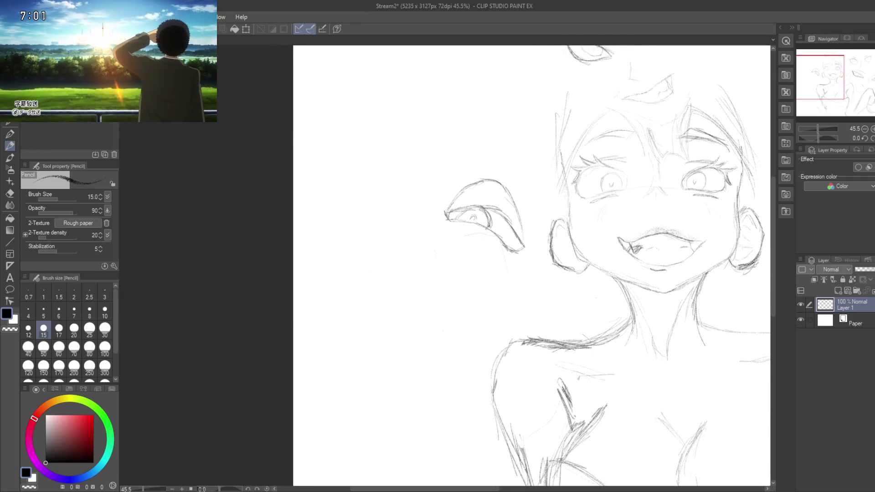
{"action": "left_click_drag", "start_coordinate": [369, 277], "coordinate": [386, 302]}
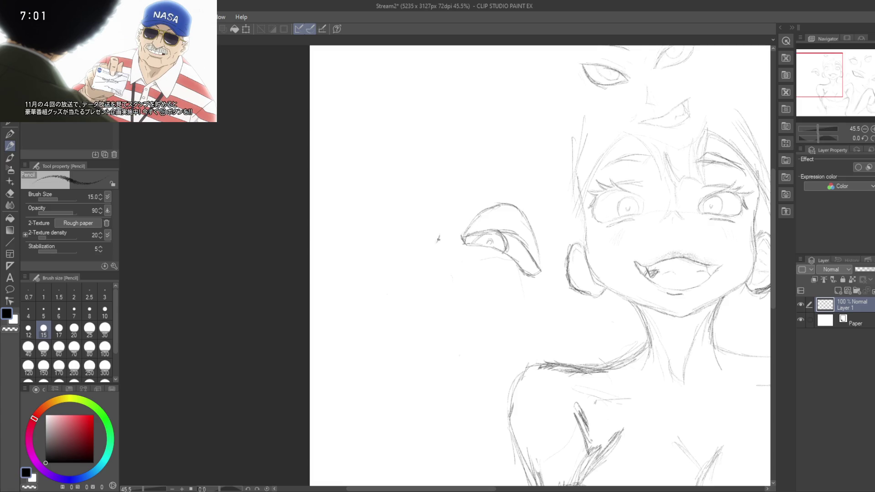
{"action": "left_click_drag", "start_coordinate": [439, 238], "coordinate": [441, 249]}
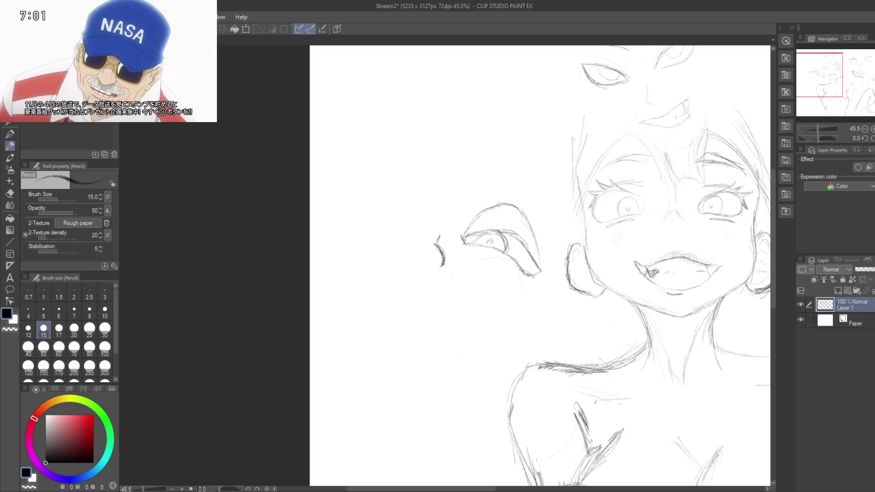
{"action": "left_click_drag", "start_coordinate": [439, 234], "coordinate": [441, 248]}
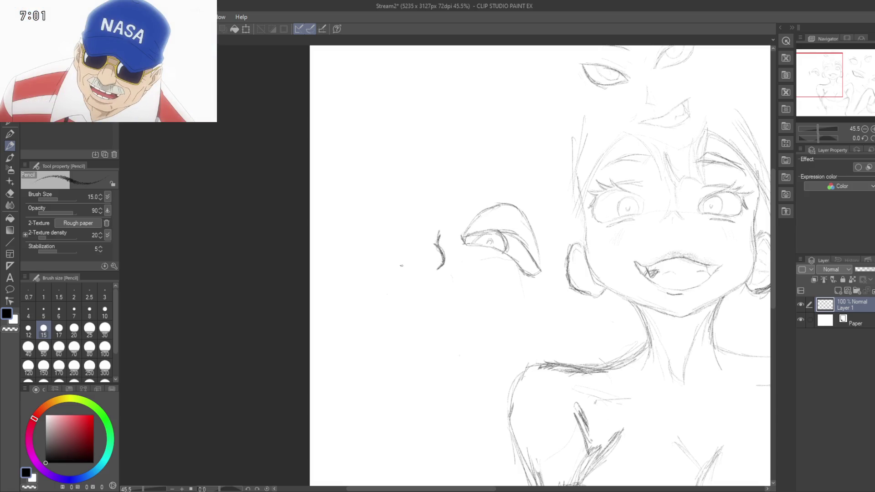
Step: Draw a brow line above the floating eye
{"action": "left_click_drag", "start_coordinate": [404, 279], "coordinate": [418, 273]}
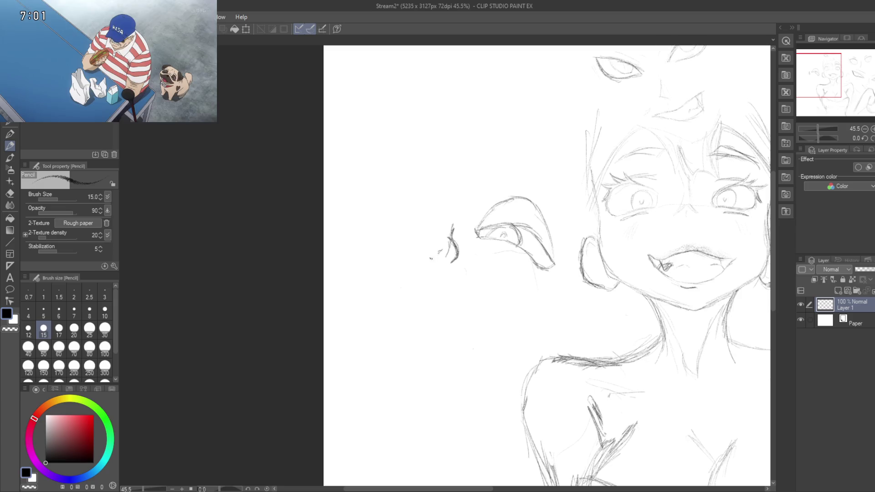
{"action": "left_click_drag", "start_coordinate": [430, 259], "coordinate": [455, 264]}
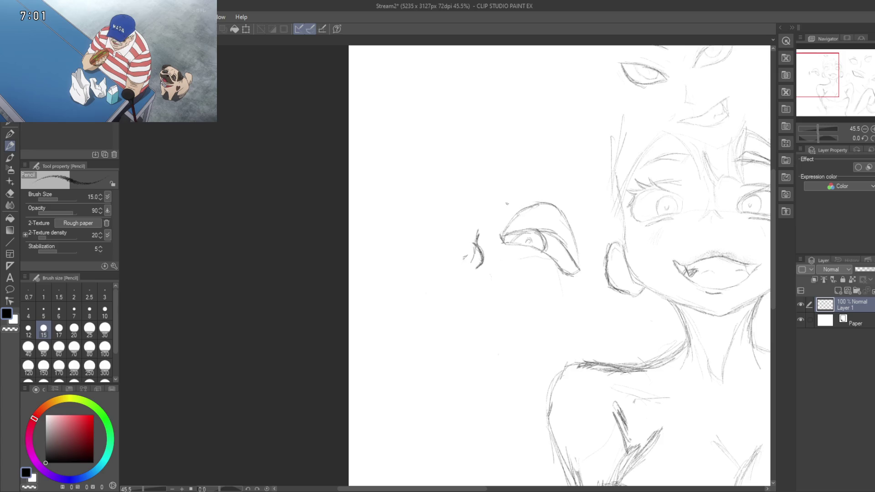
{"action": "left_click_drag", "start_coordinate": [527, 190], "coordinate": [575, 196]}
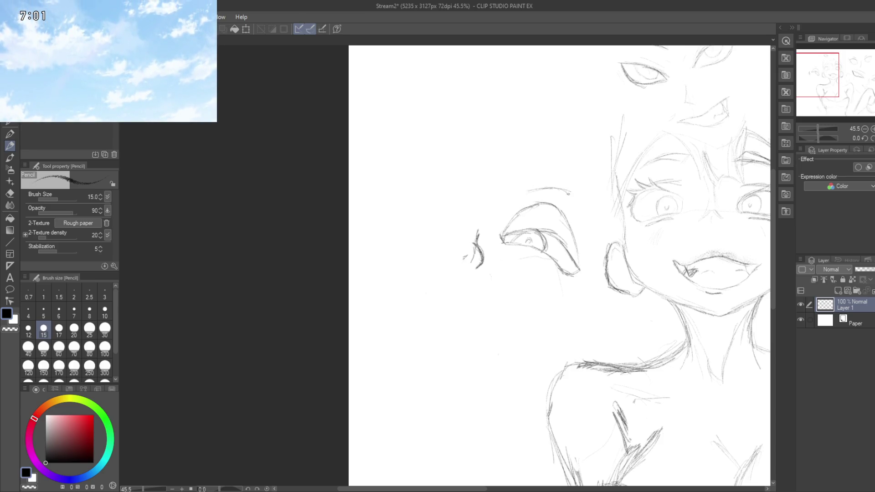
{"action": "left_click_drag", "start_coordinate": [442, 221], "coordinate": [461, 207]}
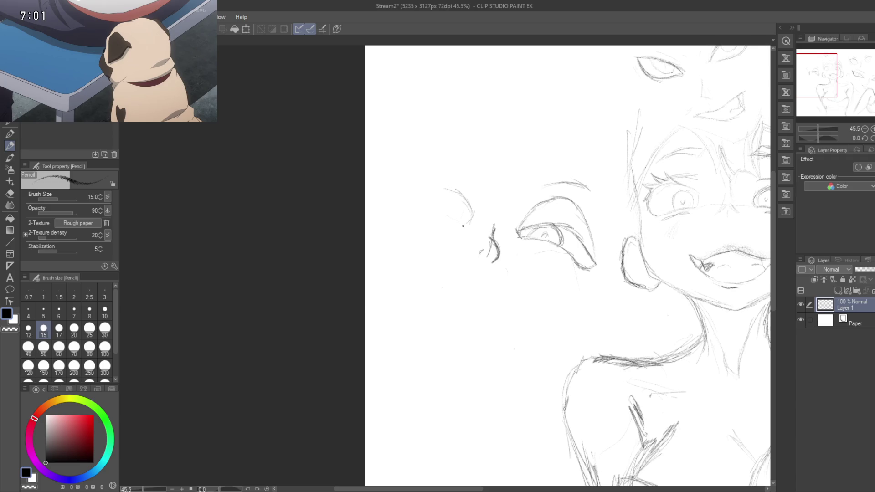
Step: Redraw and darken the left floating eye's upper lid, adding small marks inside the eye
{"action": "mouse_move", "coordinate": [445, 212]}
{"action": "left_mouse_down"}
{"action": "mouse_move", "coordinate": [417, 211]}
{"action": "mouse_move", "coordinate": [453, 217]}
{"action": "mouse_move", "coordinate": [410, 209]}
{"action": "left_mouse_up"}
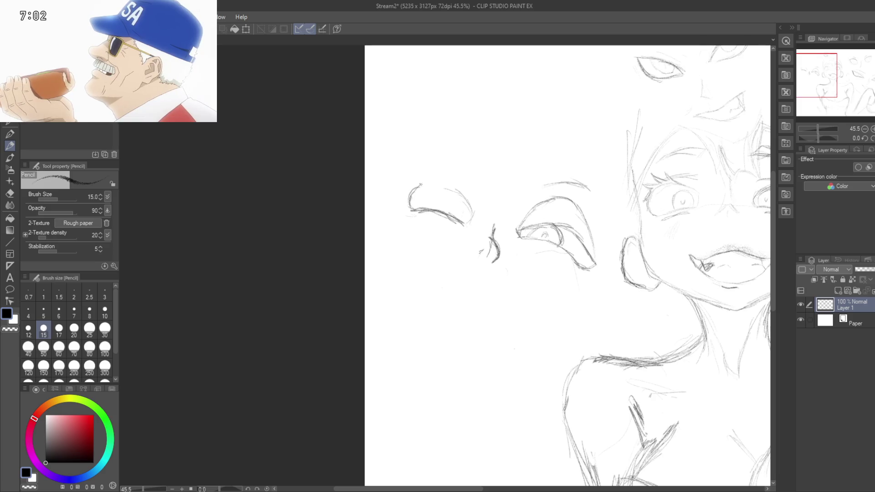
{"action": "mouse_move", "coordinate": [410, 197]}
{"action": "left_mouse_down"}
{"action": "mouse_move", "coordinate": [429, 185]}
{"action": "mouse_move", "coordinate": [459, 189]}
{"action": "left_mouse_up"}
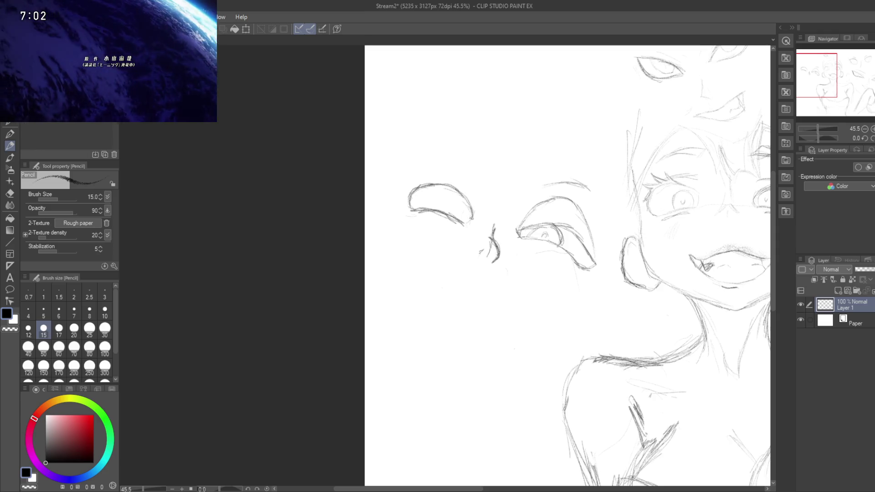
{"action": "left_click_drag", "start_coordinate": [400, 231], "coordinate": [411, 215]}
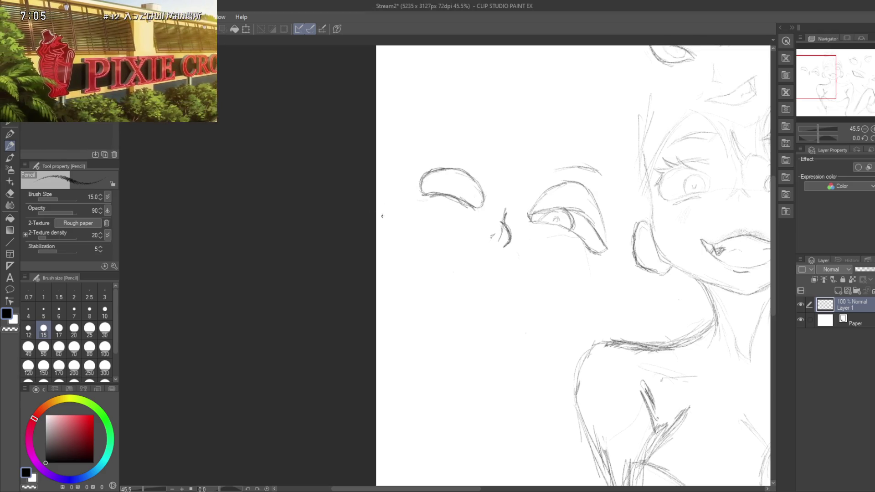
{"action": "left_click_drag", "start_coordinate": [434, 280], "coordinate": [411, 298]}
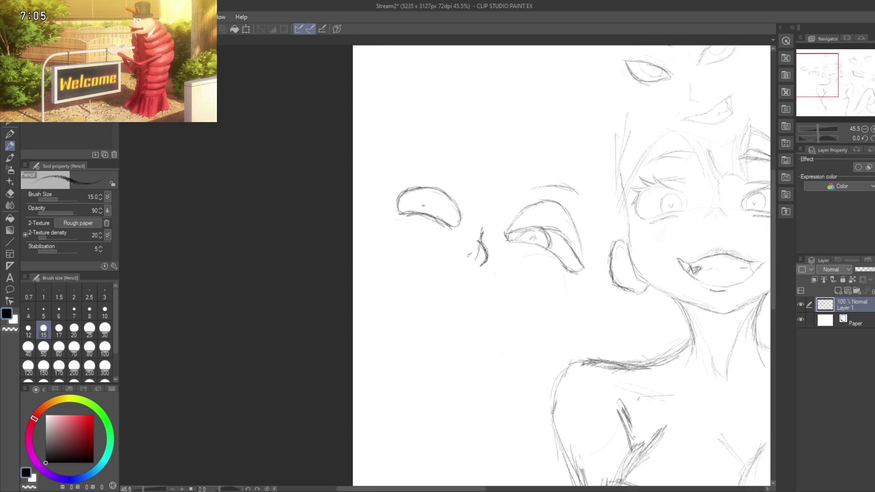
{"action": "left_click_drag", "start_coordinate": [422, 216], "coordinate": [410, 214]}
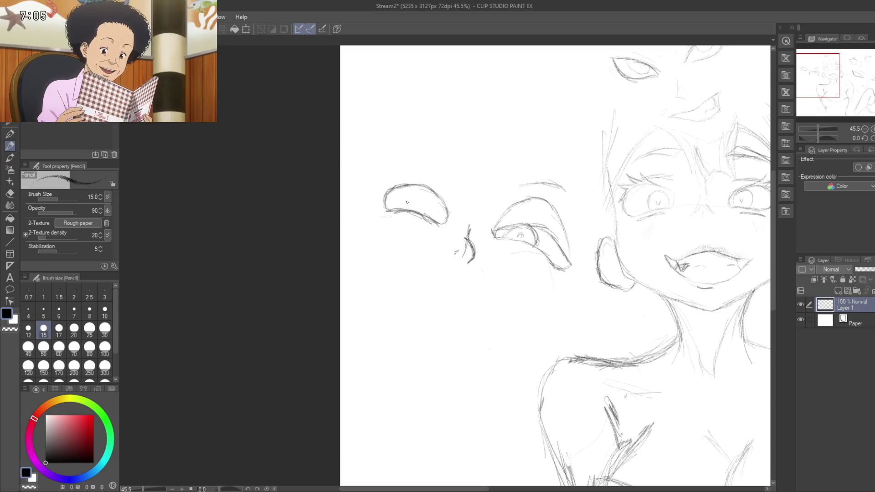
{"action": "left_click_drag", "start_coordinate": [407, 206], "coordinate": [411, 196]}
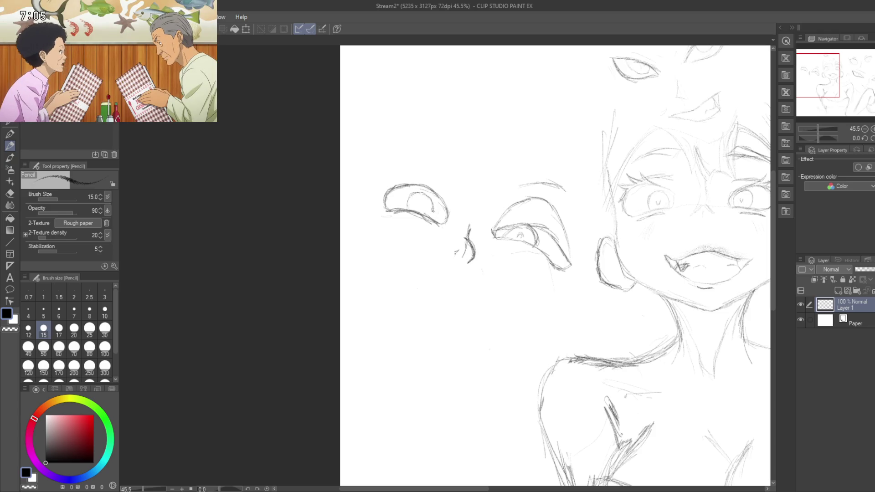
{"action": "mouse_move", "coordinate": [412, 197]}
{"action": "left_mouse_down"}
{"action": "mouse_move", "coordinate": [406, 209]}
{"action": "mouse_move", "coordinate": [423, 206]}
{"action": "left_mouse_up"}
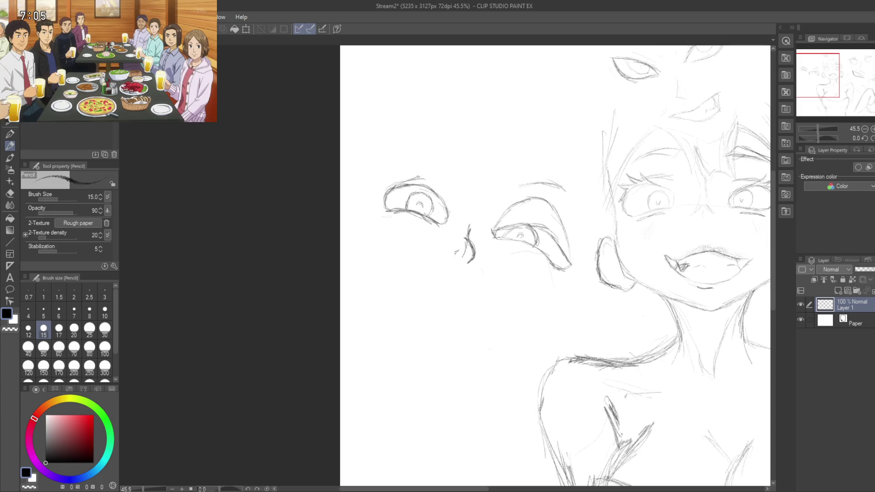
{"action": "mouse_move", "coordinate": [423, 179]}
{"action": "left_mouse_down"}
{"action": "mouse_move", "coordinate": [444, 184]}
{"action": "mouse_move", "coordinate": [449, 212]}
{"action": "left_mouse_up"}
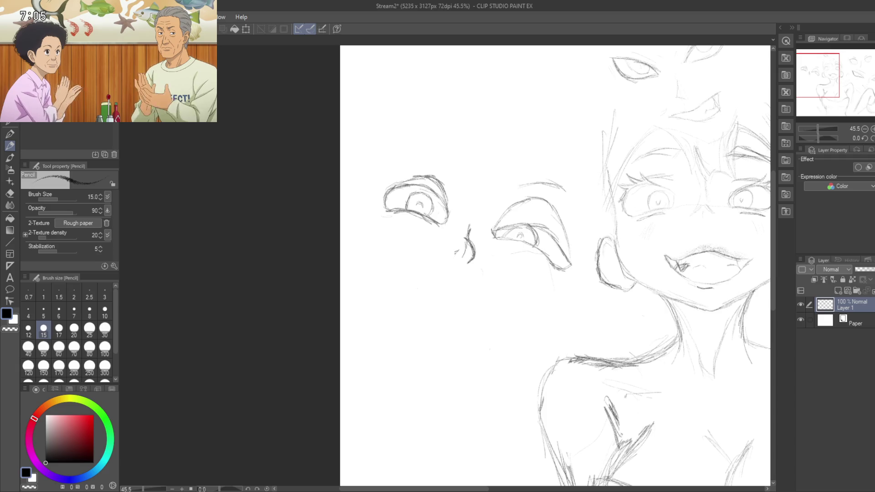
{"action": "left_click_drag", "start_coordinate": [401, 181], "coordinate": [415, 178]}
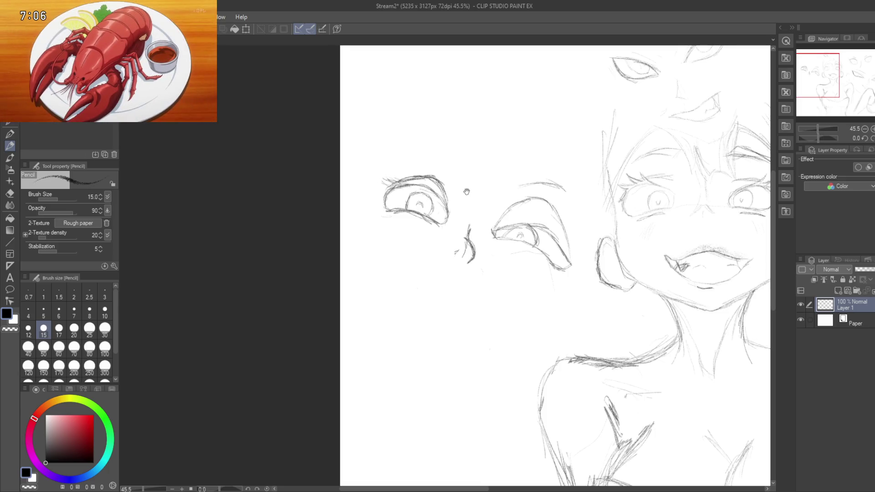
Step: Sketch a strengthened eyebrow above the left eye and start the mouth line below
{"action": "left_click_drag", "start_coordinate": [468, 192], "coordinate": [437, 187]}
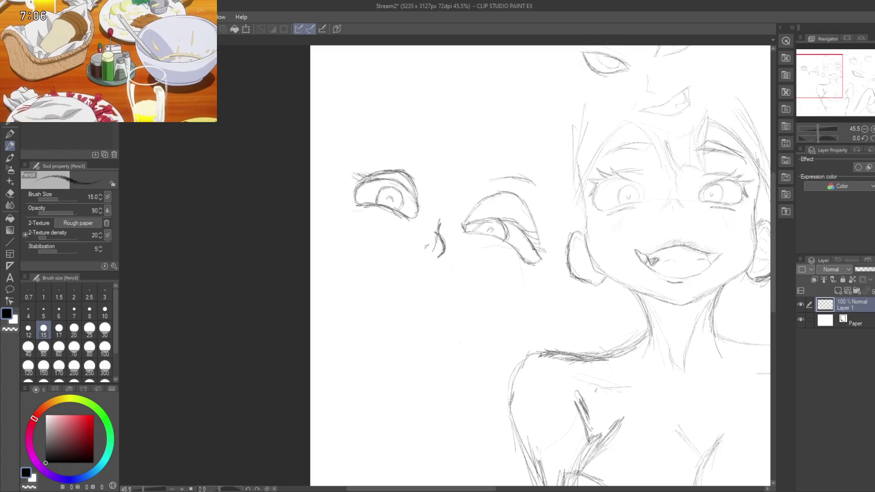
{"action": "mouse_move", "coordinate": [356, 215]}
{"action": "left_mouse_down"}
{"action": "mouse_move", "coordinate": [376, 231]}
{"action": "mouse_move", "coordinate": [373, 254]}
{"action": "left_mouse_up"}
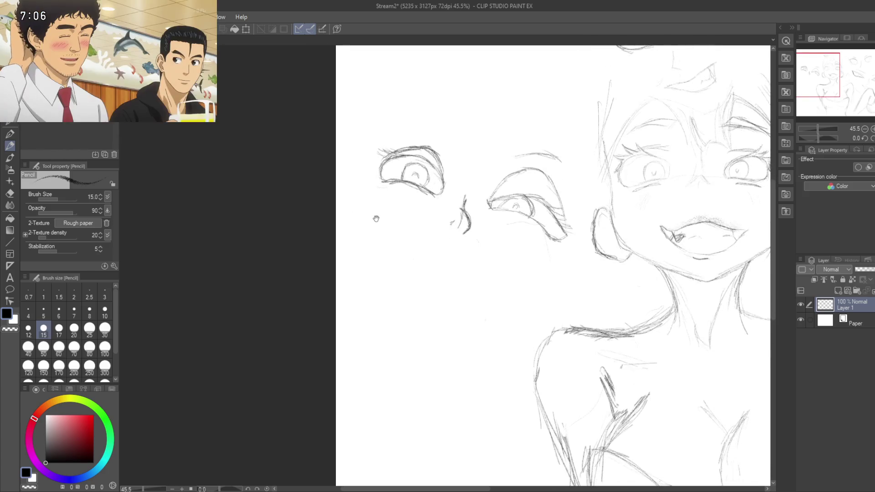
{"action": "left_click_drag", "start_coordinate": [427, 154], "coordinate": [448, 176]}
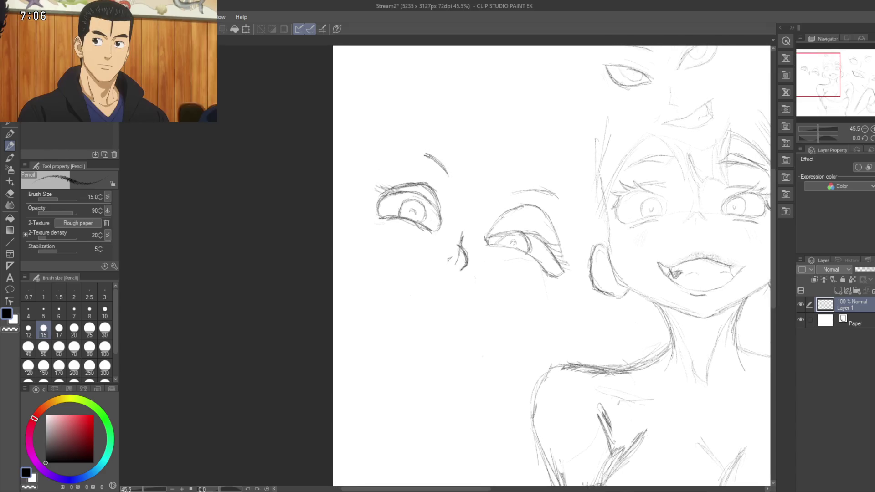
{"action": "left_click_drag", "start_coordinate": [395, 167], "coordinate": [411, 146]}
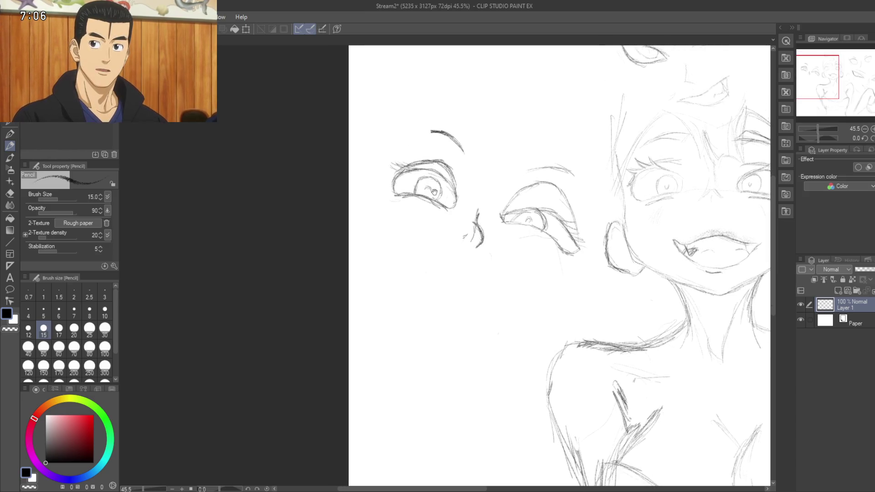
{"action": "mouse_move", "coordinate": [444, 264]}
{"action": "left_mouse_down"}
{"action": "mouse_move", "coordinate": [431, 252]}
{"action": "mouse_move", "coordinate": [469, 272]}
{"action": "left_mouse_up"}
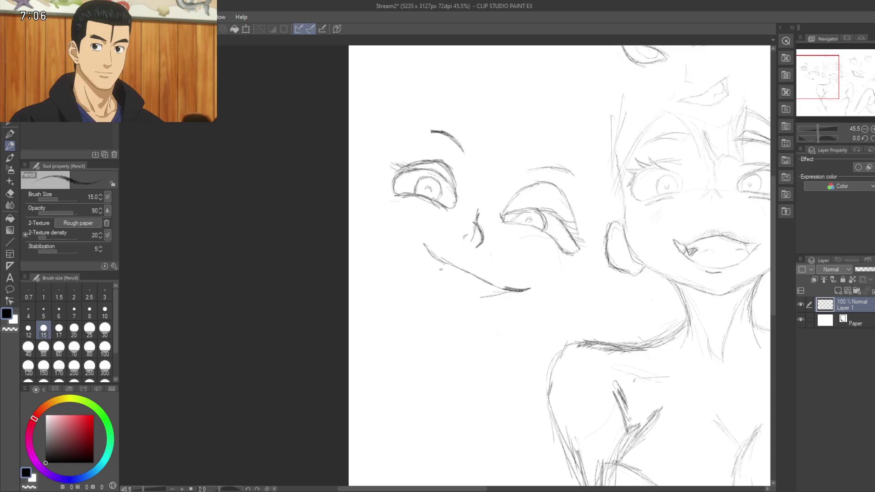
Step: Extend the lower mouth line into a grin and add a fang inside it, zooming in for detail
{"action": "left_click_drag", "start_coordinate": [438, 265], "coordinate": [501, 297]}
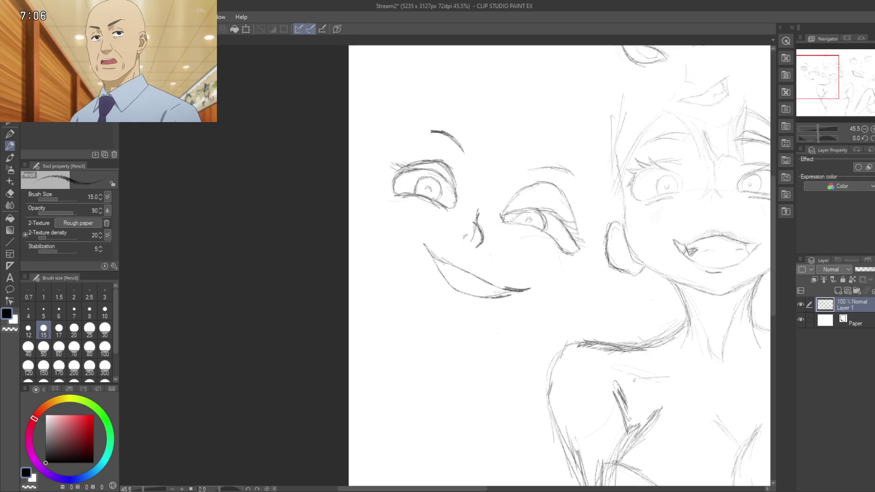
{"action": "left_click_drag", "start_coordinate": [439, 303], "coordinate": [425, 315]}
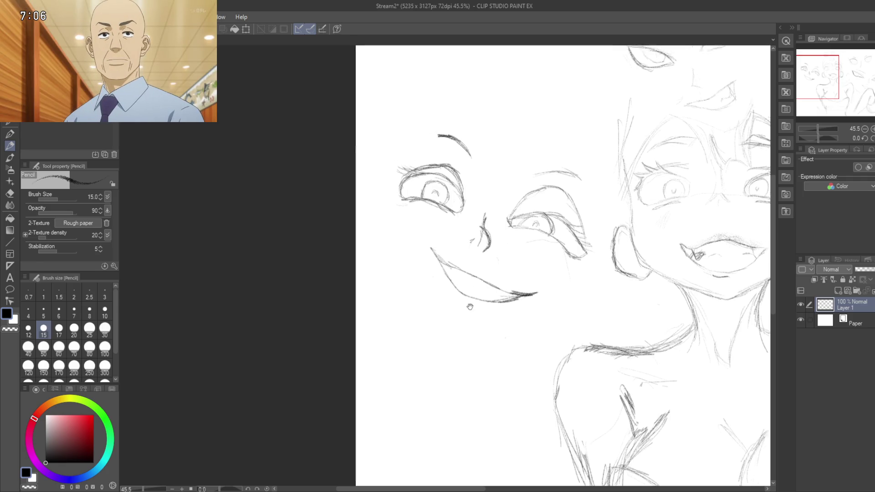
{"action": "left_click", "coordinate": [425, 315]}
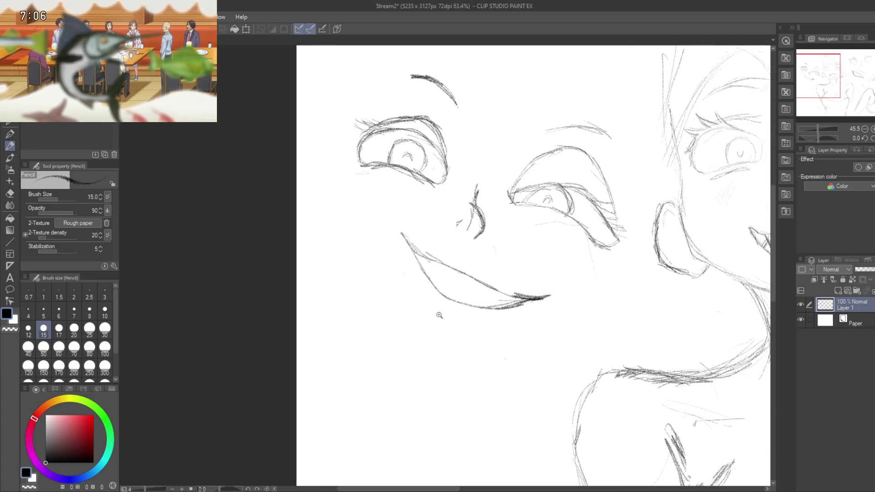
{"action": "left_click", "coordinate": [438, 318]}
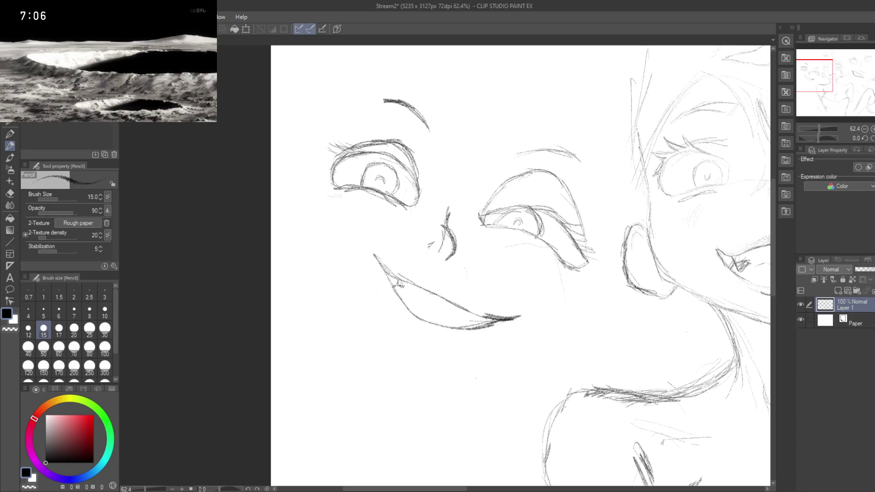
{"action": "left_click_drag", "start_coordinate": [424, 337], "coordinate": [401, 313]}
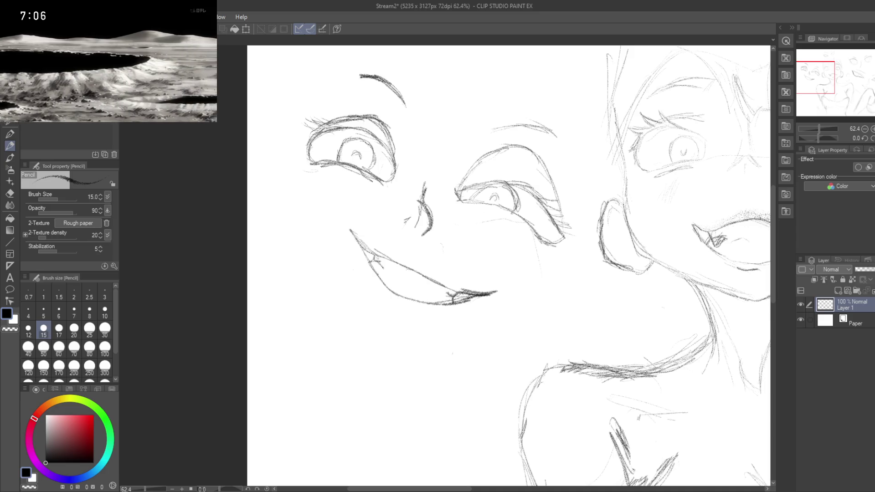
{"action": "left_click_drag", "start_coordinate": [452, 296], "coordinate": [438, 290]}
{"action": "left_click_drag", "start_coordinate": [408, 323], "coordinate": [445, 335]}
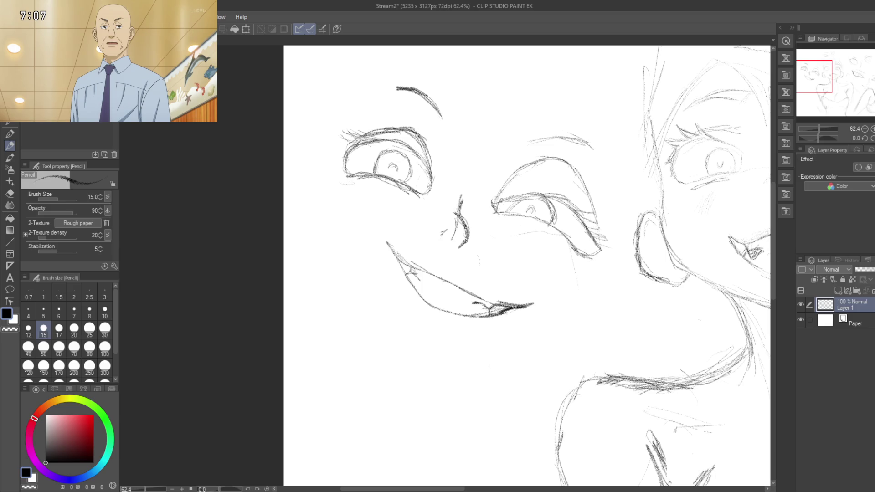
{"action": "scroll", "coordinate": [476, 351], "scroll_direction": "down", "scroll_amount": 3}
{"action": "scroll", "coordinate": [476, 351], "scroll_direction": "up", "scroll_amount": 2}
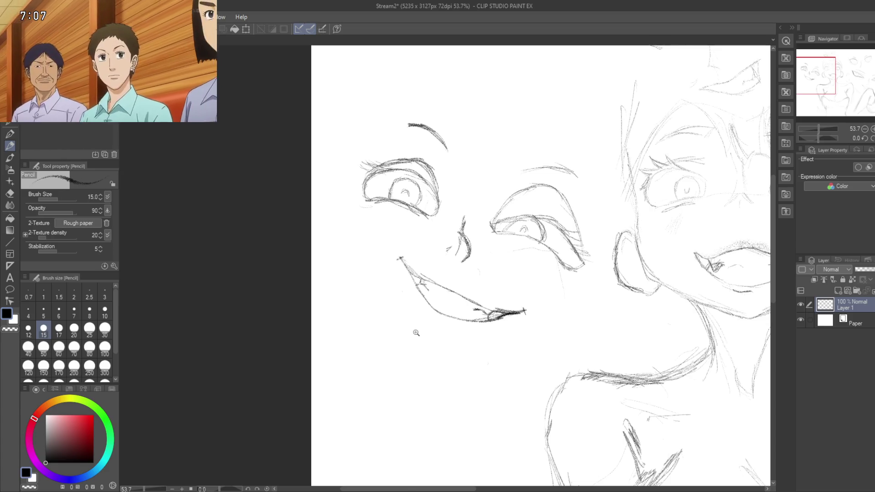
{"action": "scroll", "coordinate": [387, 299], "scroll_direction": "down", "scroll_amount": 2}
{"action": "left_click_drag", "start_coordinate": [422, 254], "coordinate": [438, 265]}
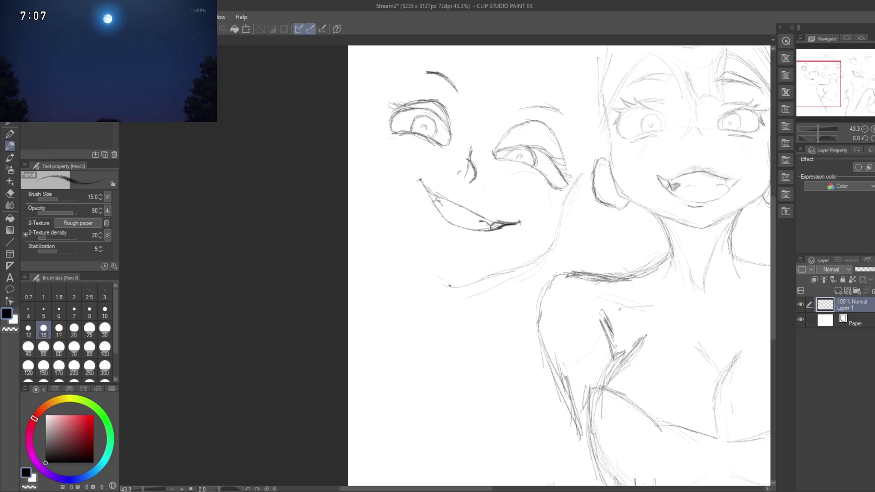
Step: Draw the chin and jaw lines of the grinning face, plus a short stroke below the grin
{"action": "mouse_move", "coordinate": [410, 255]}
{"action": "left_mouse_down"}
{"action": "mouse_move", "coordinate": [445, 285]}
{"action": "mouse_move", "coordinate": [437, 279]}
{"action": "left_mouse_up"}
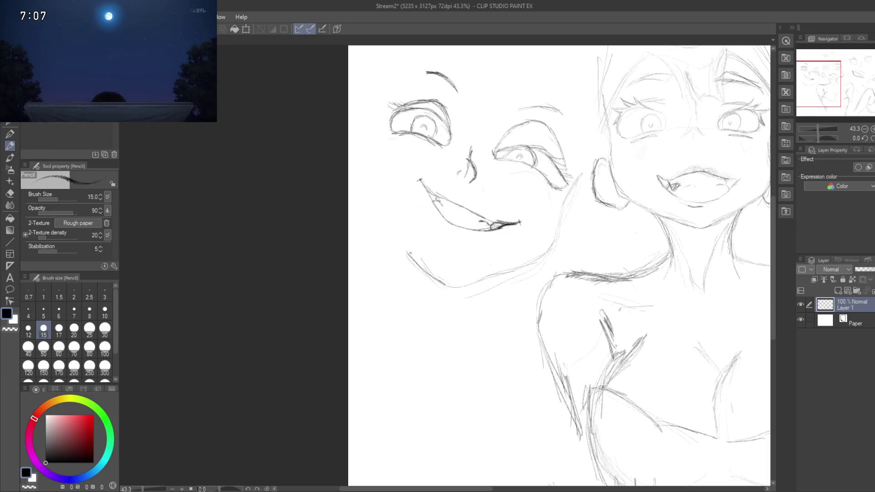
{"action": "left_click_drag", "start_coordinate": [407, 252], "coordinate": [398, 236]}
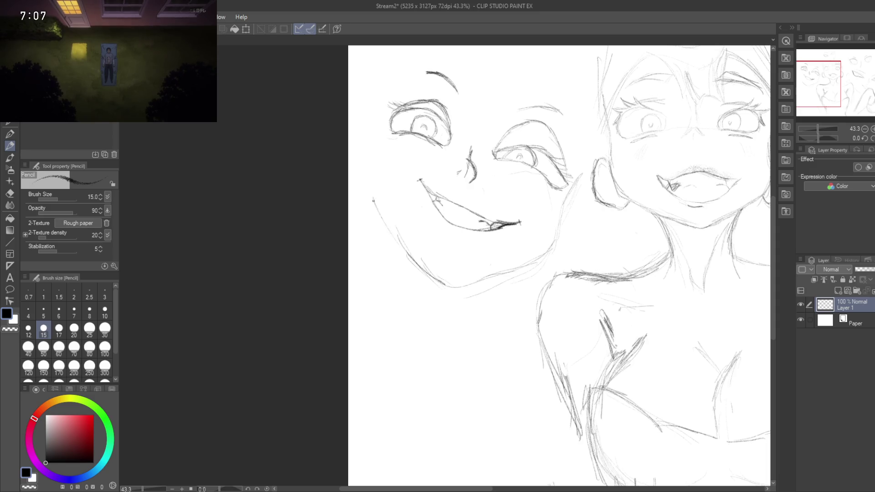
{"action": "left_click_drag", "start_coordinate": [388, 254], "coordinate": [472, 351]}
{"action": "mouse_move", "coordinate": [453, 299]}
{"action": "left_mouse_down"}
{"action": "mouse_move", "coordinate": [451, 314]}
{"action": "mouse_move", "coordinate": [438, 315]}
{"action": "left_mouse_up"}
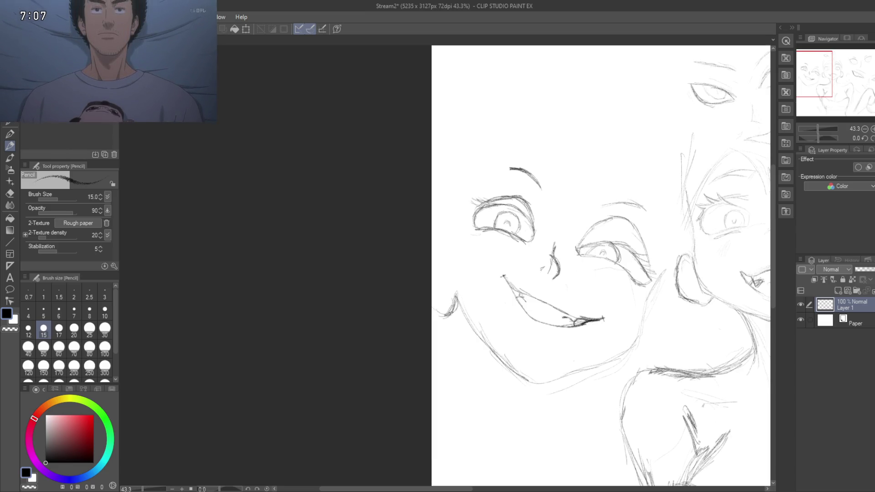
Step: Sketch the cheek outline along the face's left edge
{"action": "mouse_move", "coordinate": [454, 278]}
{"action": "left_mouse_down"}
{"action": "mouse_move", "coordinate": [455, 245]}
{"action": "mouse_move", "coordinate": [461, 261]}
{"action": "left_mouse_up"}
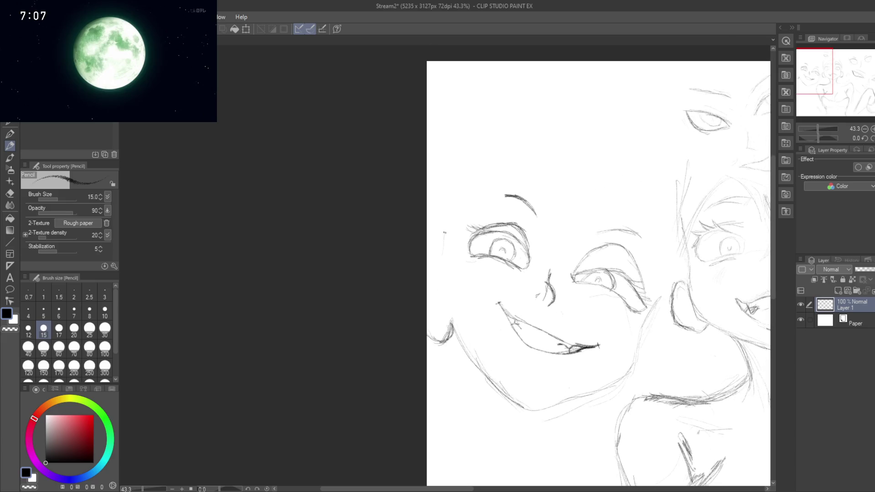
{"action": "left_click_drag", "start_coordinate": [449, 206], "coordinate": [441, 249]}
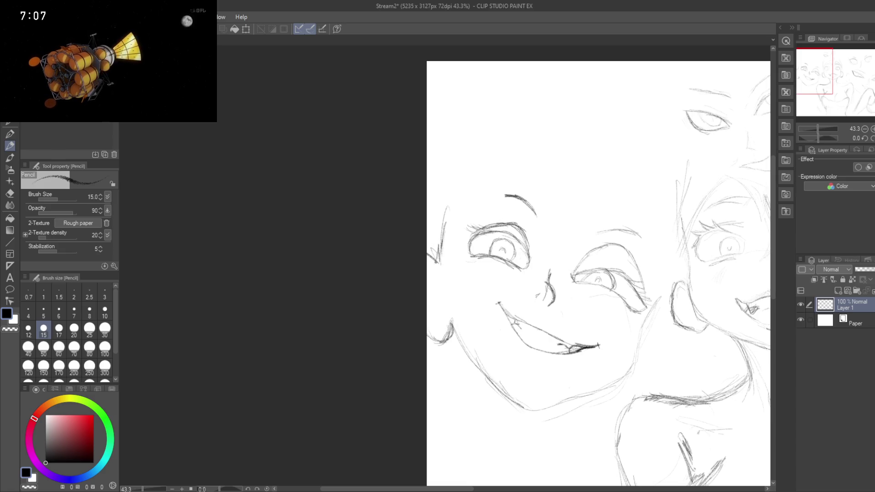
{"action": "left_click_drag", "start_coordinate": [449, 245], "coordinate": [426, 247]}
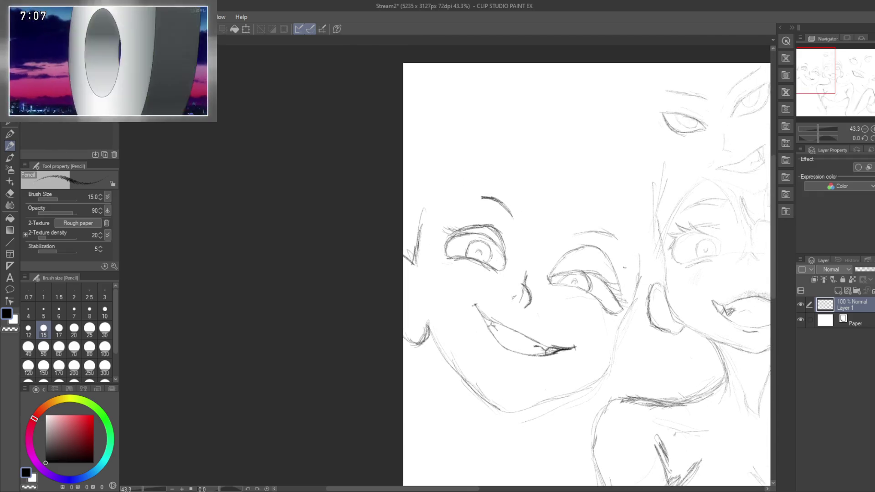
{"action": "left_click_drag", "start_coordinate": [620, 369], "coordinate": [634, 269]}
{"action": "scroll", "coordinate": [634, 270], "scroll_direction": "down", "scroll_amount": 5}
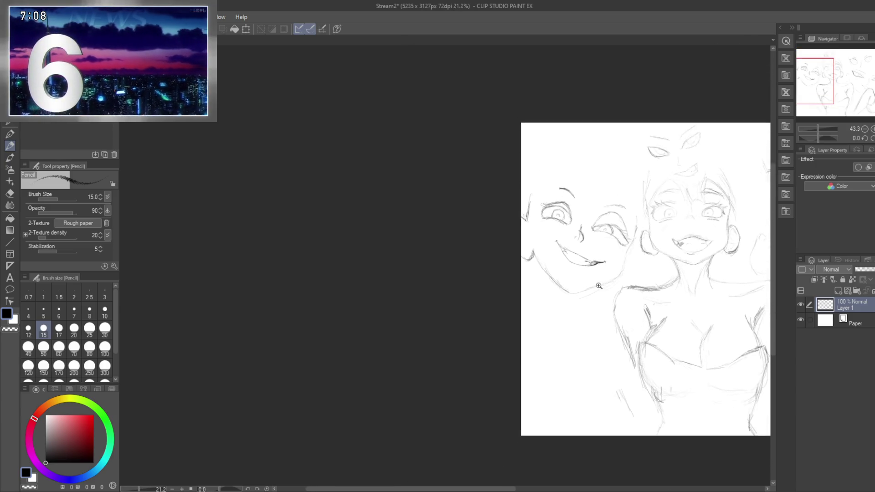
Step: Zoom out to see the whole canvas, then zoom back in on the left face
{"action": "left_click_drag", "start_coordinate": [547, 379], "coordinate": [414, 430]}
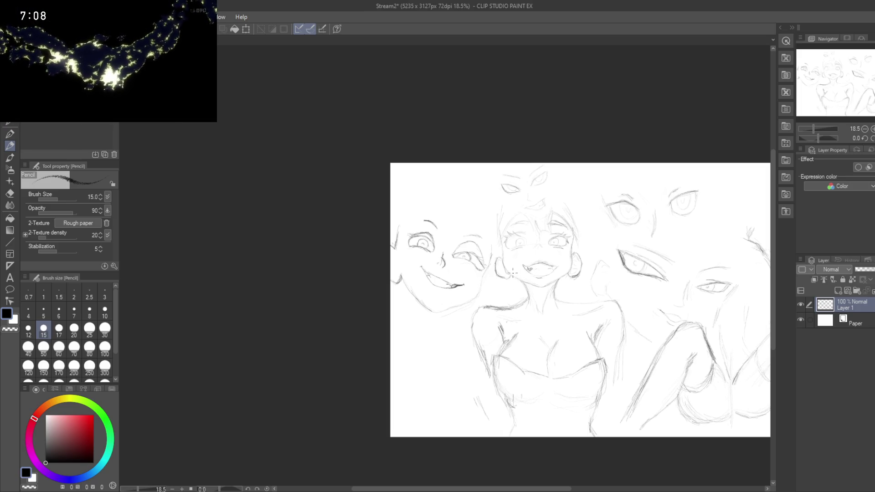
{"action": "scroll", "coordinate": [493, 288], "scroll_direction": "up", "scroll_amount": 2}
{"action": "scroll", "coordinate": [456, 305], "scroll_direction": "up", "scroll_amount": 3}
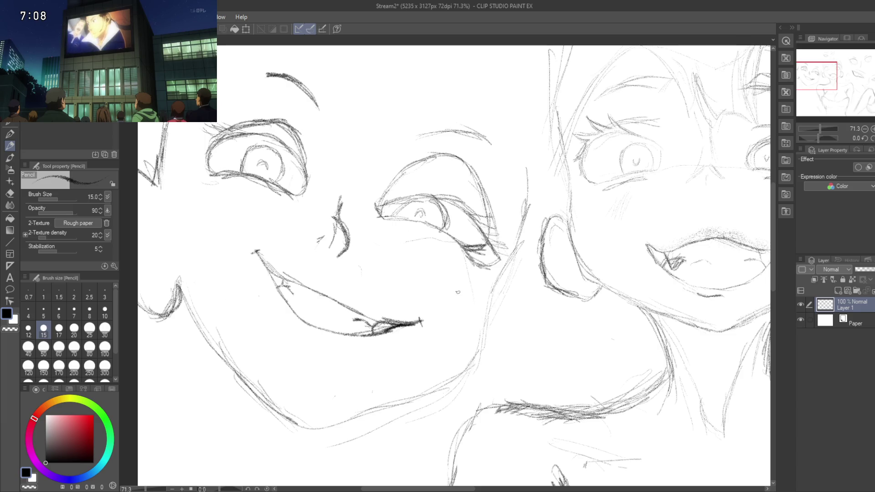
Step: Select the connected line art with the Fill tool, then clear the selection
{"action": "key", "text": "g"}
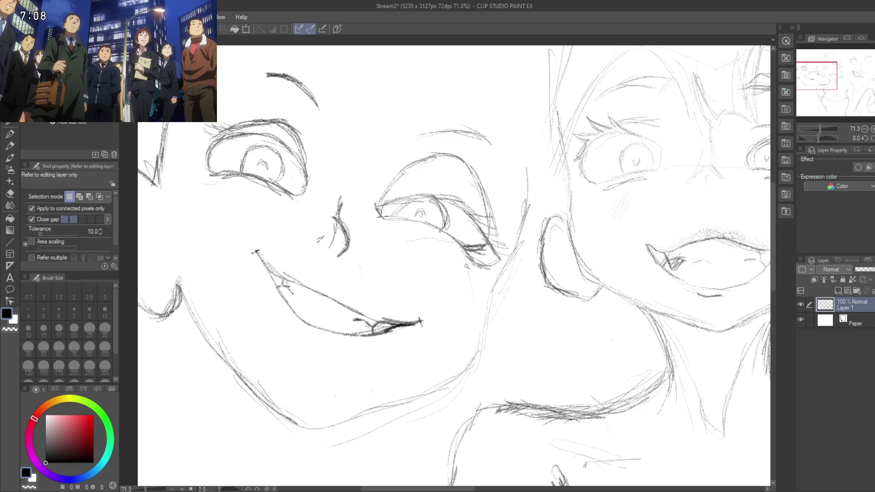
{"action": "left_click", "coordinate": [466, 265]}
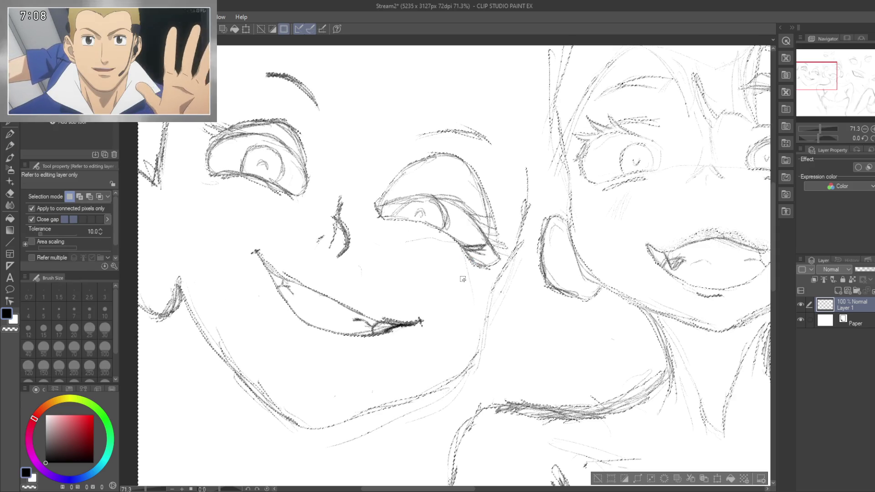
{"action": "key", "text": "ctrl+d"}
Step: Erase the stray strokes under the eye corner, beside the eye and along the lower jaw
{"action": "key", "text": "e"}
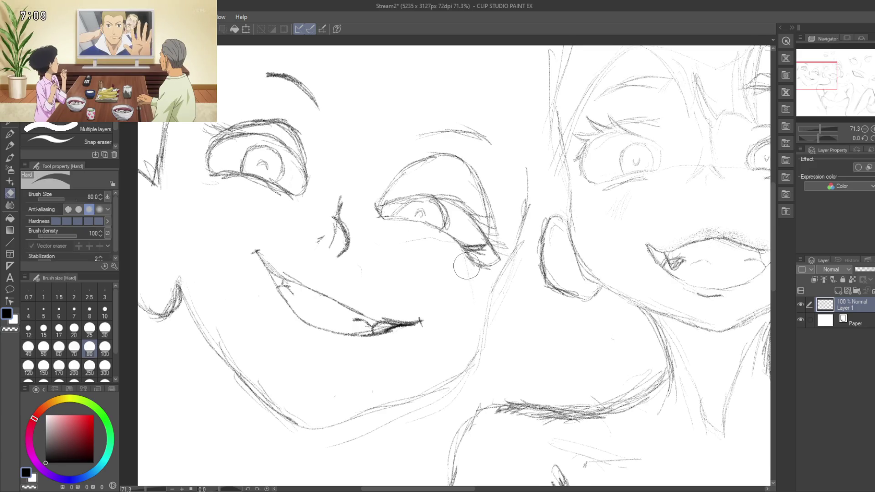
{"action": "left_click_drag", "start_coordinate": [483, 266], "coordinate": [500, 256]}
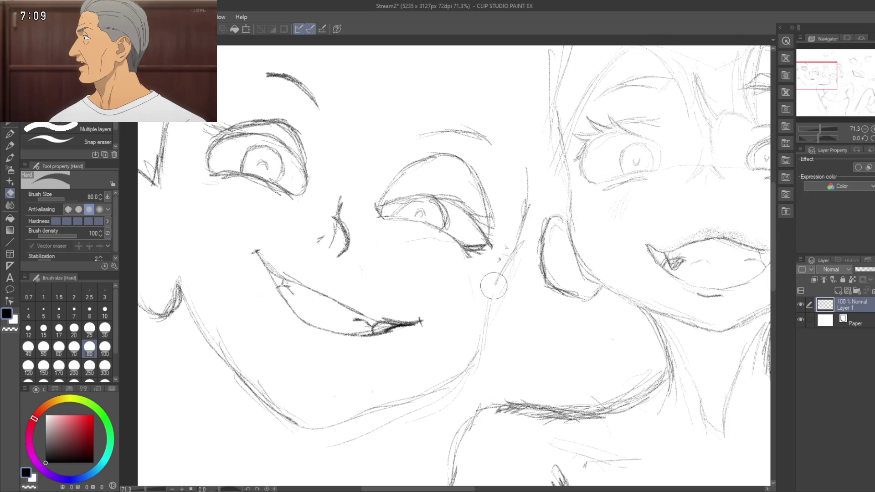
{"action": "left_click_drag", "start_coordinate": [494, 286], "coordinate": [527, 189]}
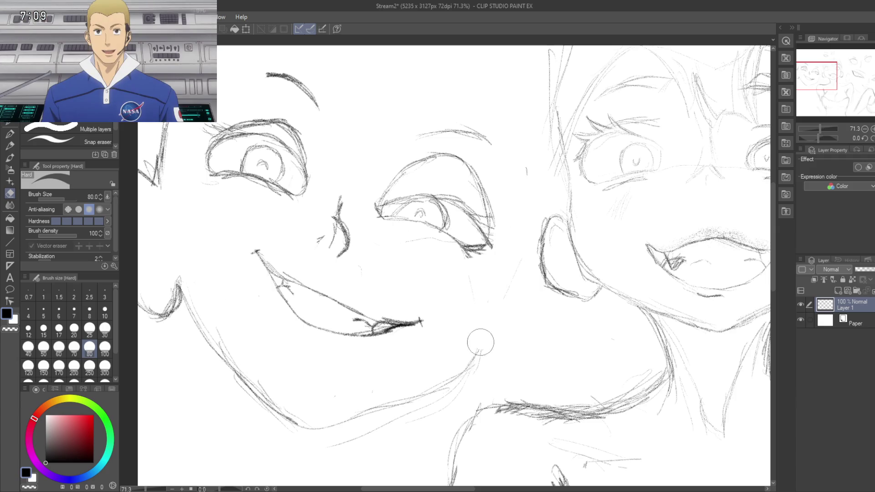
{"action": "left_click_drag", "start_coordinate": [481, 342], "coordinate": [359, 431]}
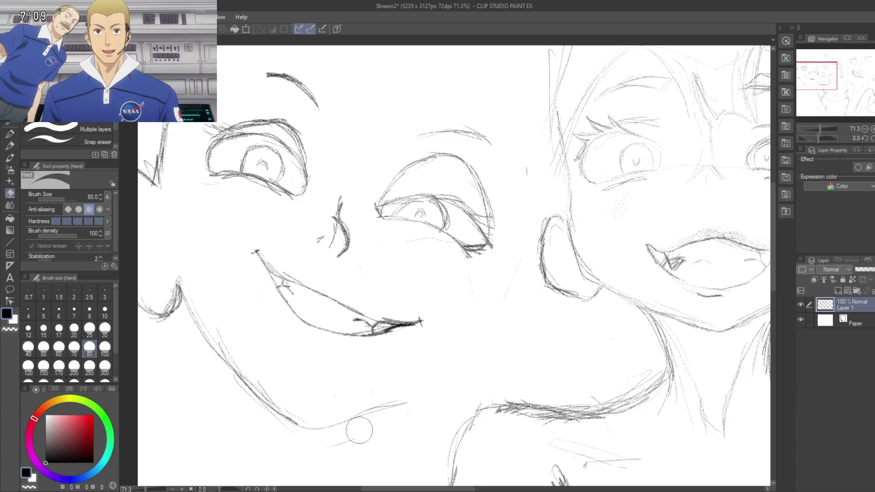
{"action": "scroll", "coordinate": [395, 390], "scroll_direction": "left", "scroll_amount": 3}
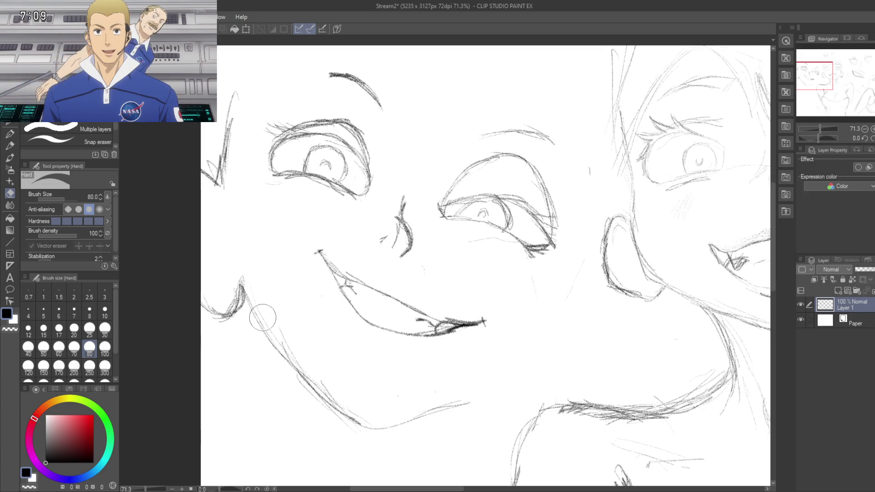
Step: Erase the remaining stray strokes on the left cheek and hair
{"action": "left_click_drag", "start_coordinate": [246, 290], "coordinate": [214, 317]}
{"action": "left_click_drag", "start_coordinate": [230, 187], "coordinate": [219, 132]}
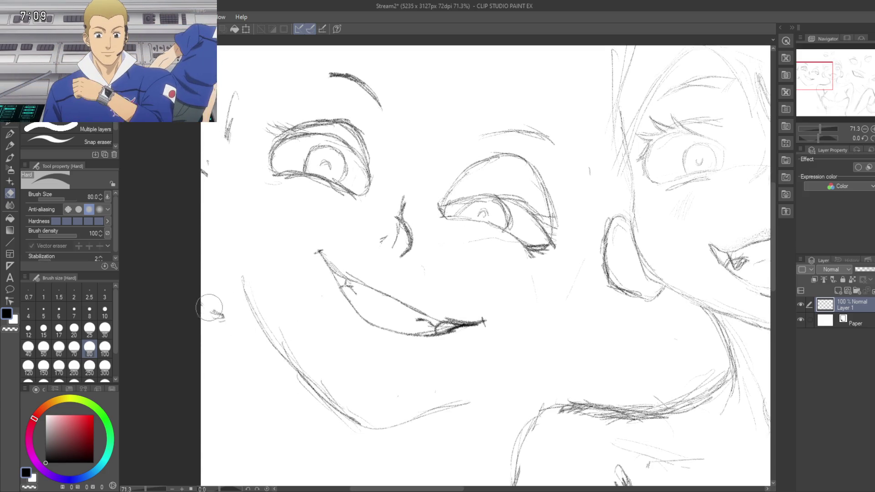
{"action": "mouse_move", "coordinate": [221, 185]}
{"action": "left_mouse_down"}
{"action": "mouse_move", "coordinate": [218, 266]}
{"action": "mouse_move", "coordinate": [224, 185]}
{"action": "left_mouse_up"}
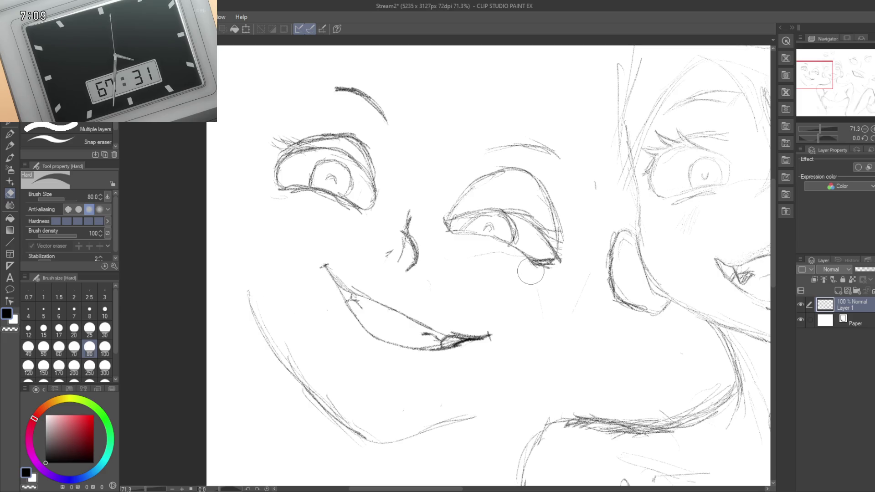
{"action": "left_click_drag", "start_coordinate": [438, 345], "coordinate": [391, 351]}
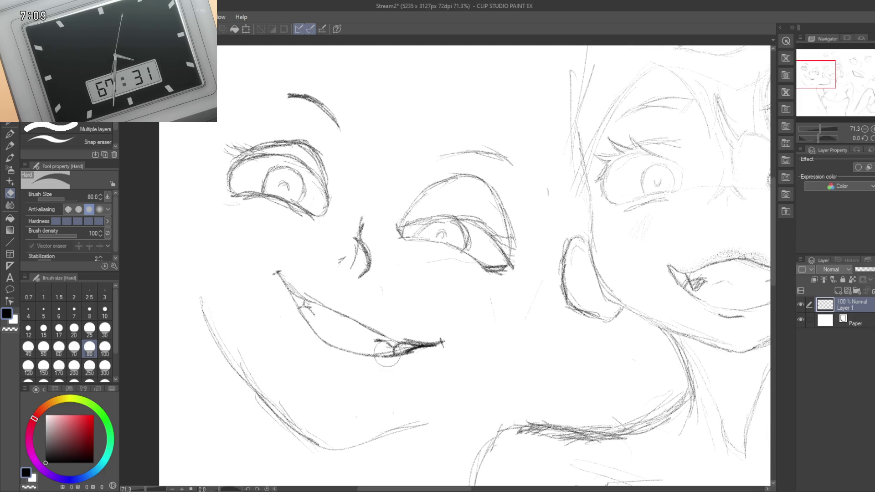
{"action": "key", "text": "o"}
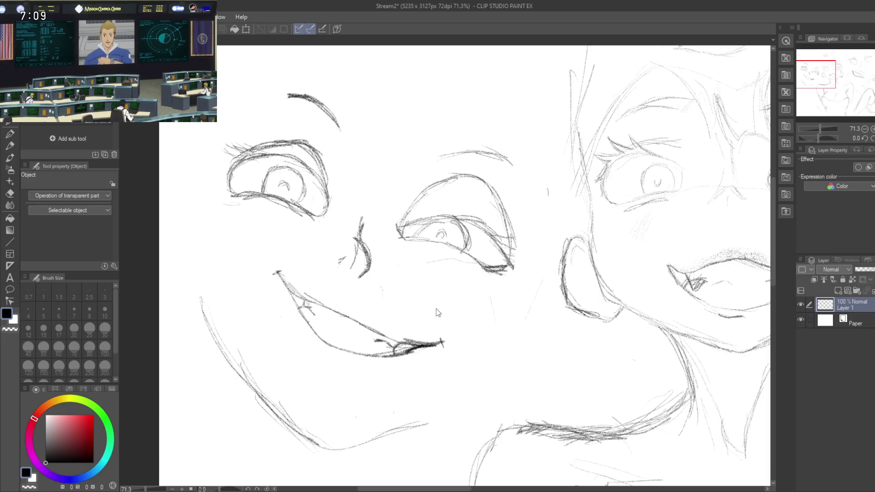
{"action": "key", "text": "p"}
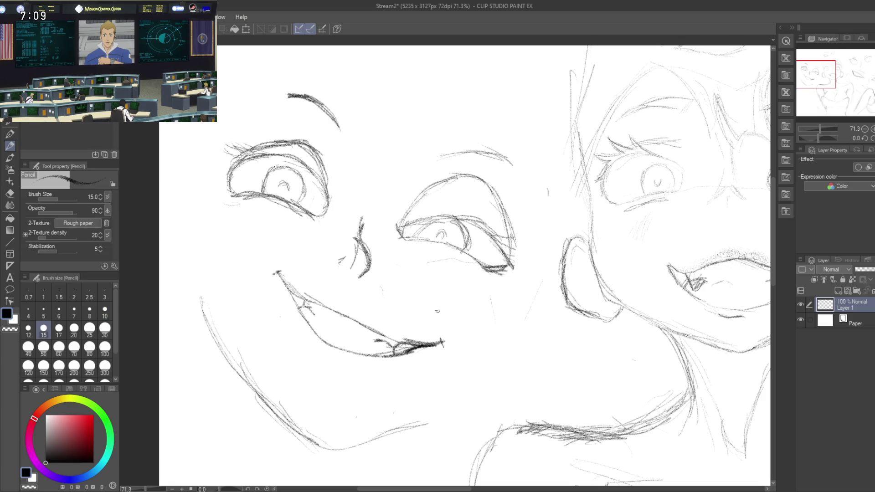
Step: Zoom out to 46.2% to view both faces and the torso, then begin a diagonal stroke below the jaw
{"action": "scroll", "coordinate": [450, 282], "scroll_direction": "down", "scroll_amount": 5}
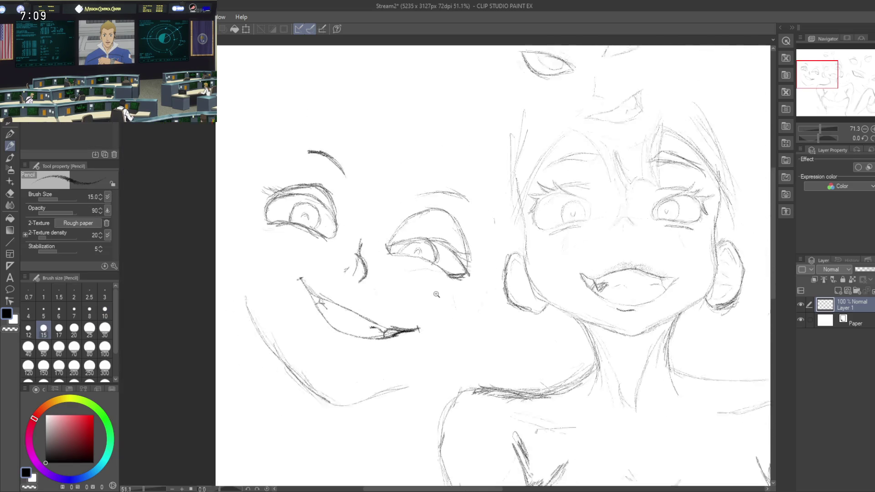
{"action": "left_click_drag", "start_coordinate": [433, 302], "coordinate": [430, 238]}
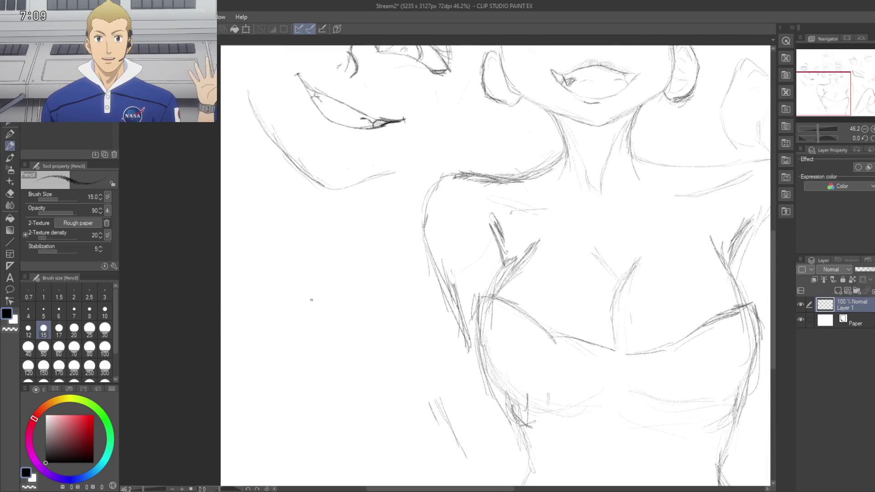
{"action": "mouse_move", "coordinate": [346, 269]}
{"action": "left_mouse_down"}
{"action": "mouse_move", "coordinate": [338, 340]}
{"action": "mouse_move", "coordinate": [359, 333]}
{"action": "mouse_move", "coordinate": [313, 321]}
{"action": "left_mouse_up"}
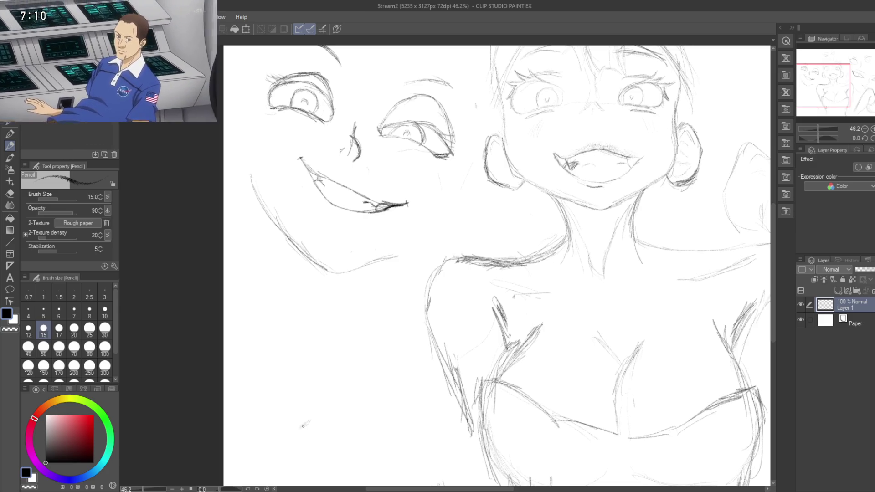
{"action": "left_click_drag", "start_coordinate": [301, 428], "coordinate": [331, 370]}
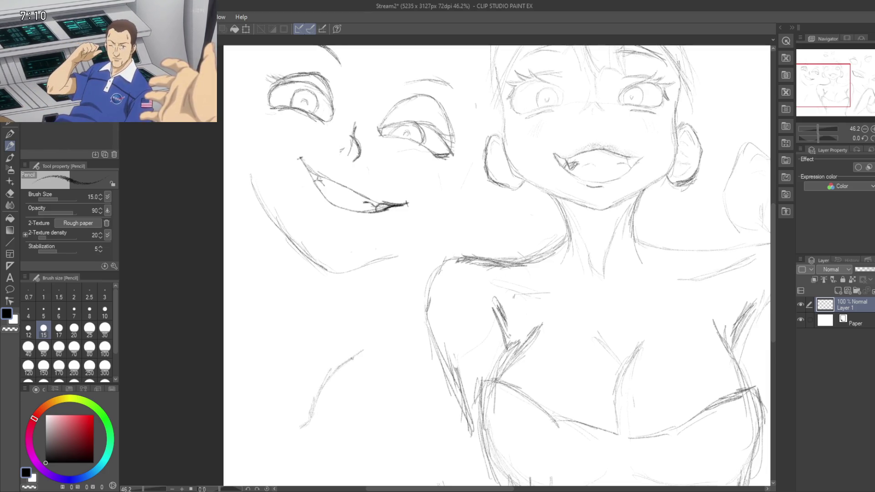
Step: Draw a pointed fin shape under the left face's jaw, reinforcing its right and bottom edges
{"action": "left_click_drag", "start_coordinate": [364, 349], "coordinate": [379, 332]}
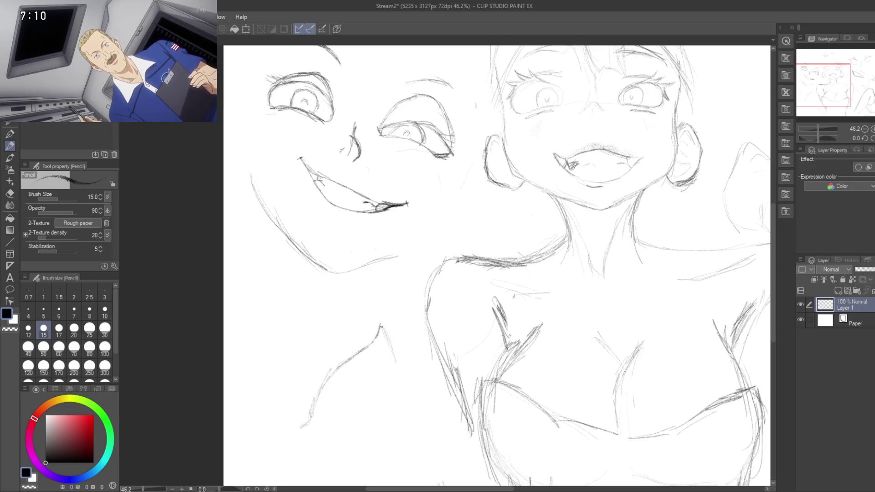
{"action": "left_click_drag", "start_coordinate": [394, 374], "coordinate": [397, 382]}
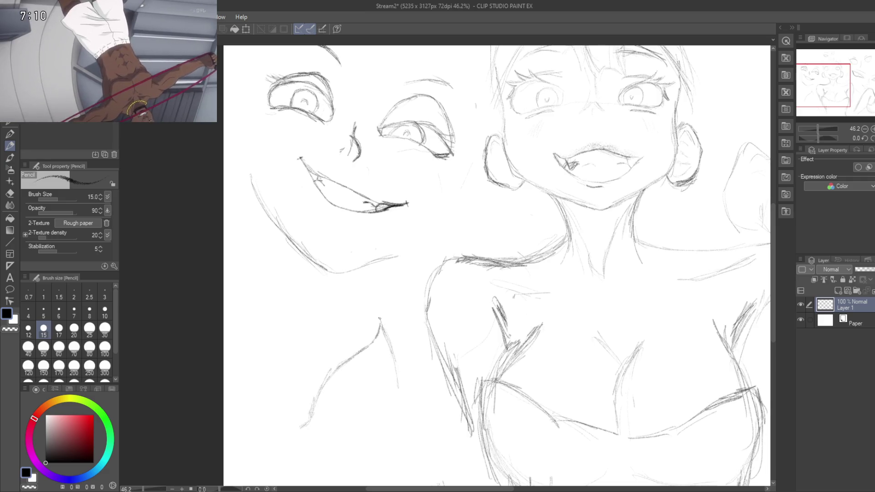
{"action": "left_click_drag", "start_coordinate": [380, 319], "coordinate": [394, 364]}
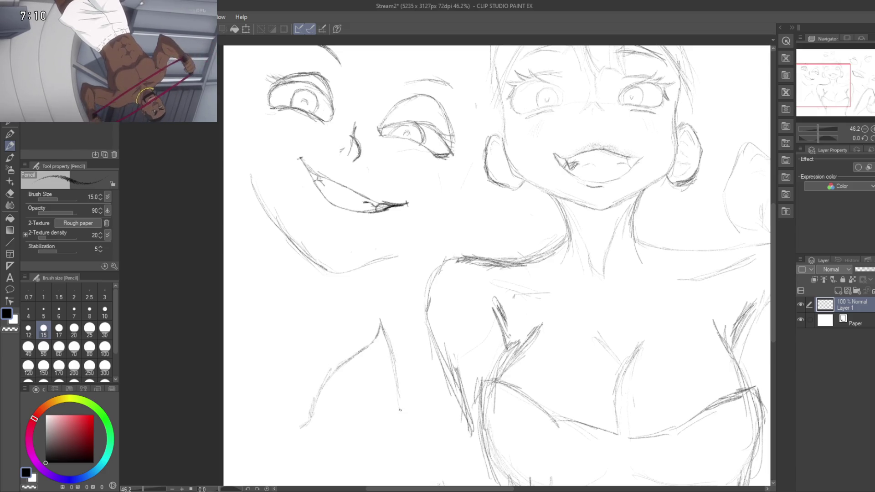
{"action": "left_click_drag", "start_coordinate": [384, 333], "coordinate": [394, 377]}
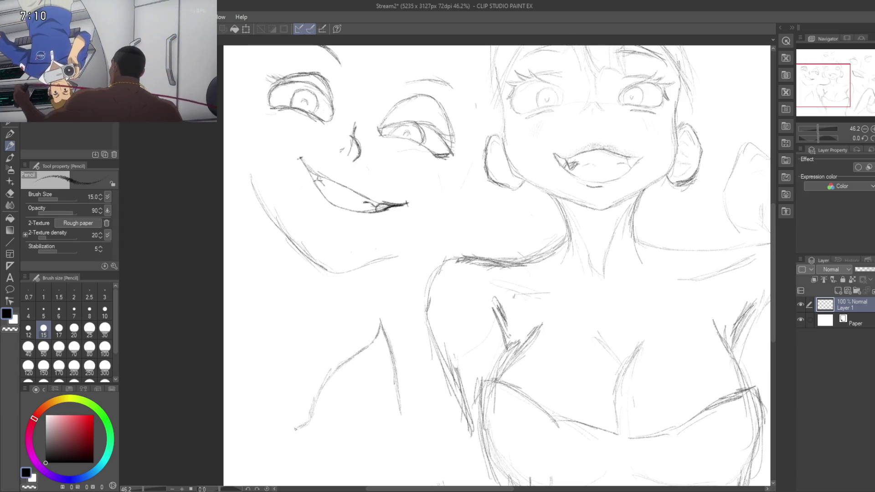
{"action": "left_click_drag", "start_coordinate": [295, 432], "coordinate": [376, 436]}
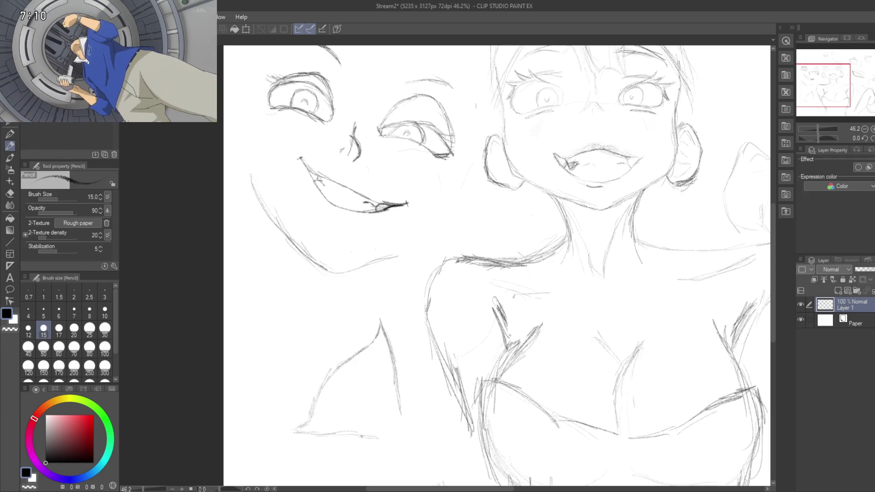
{"action": "left_click_drag", "start_coordinate": [370, 436], "coordinate": [394, 425]}
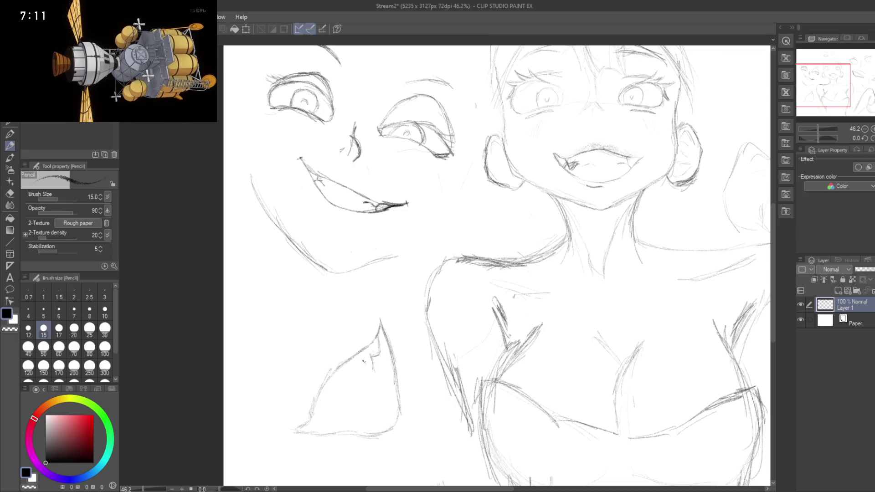
{"action": "left_click_drag", "start_coordinate": [360, 358], "coordinate": [370, 370]}
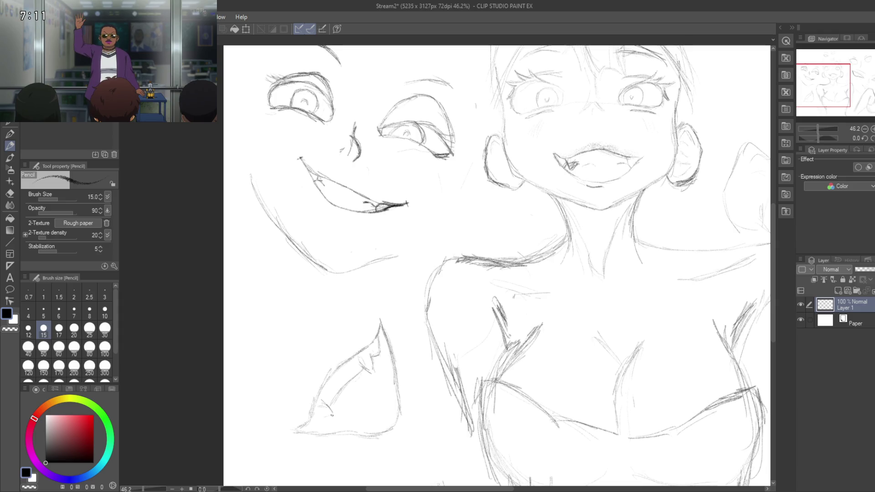
Step: Draw a stroke at the shape's lower left and jagged tooth strokes inside it
{"action": "left_click_drag", "start_coordinate": [316, 414], "coordinate": [333, 416]}
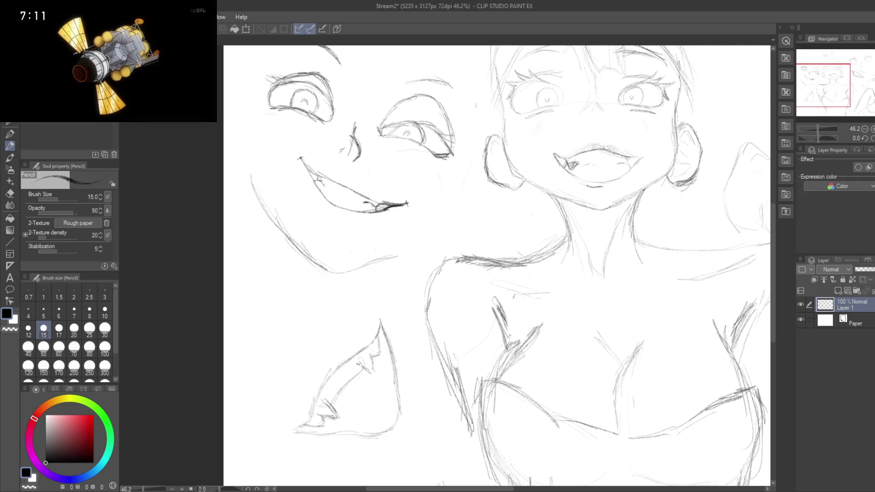
{"action": "left_click_drag", "start_coordinate": [358, 364], "coordinate": [371, 375]}
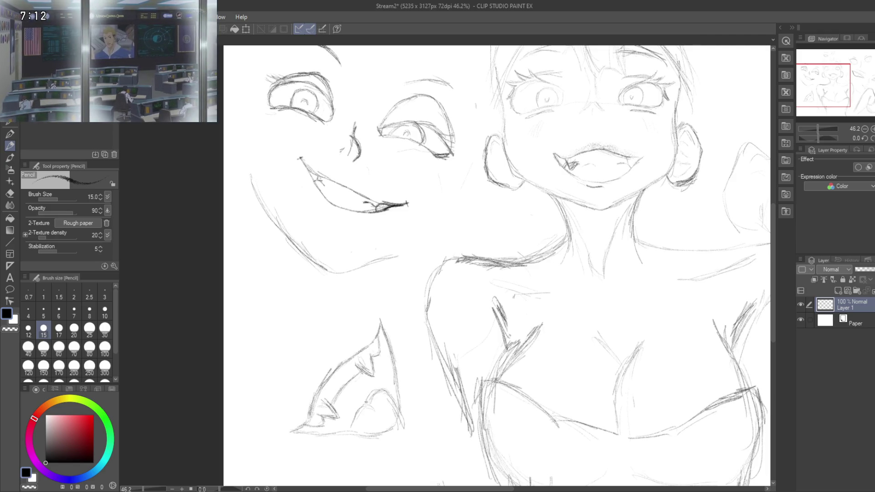
Step: Pencil a rounded lobe at the shark shape's bottom-right corner and along its base edge
{"action": "left_click_drag", "start_coordinate": [380, 391], "coordinate": [396, 405]}
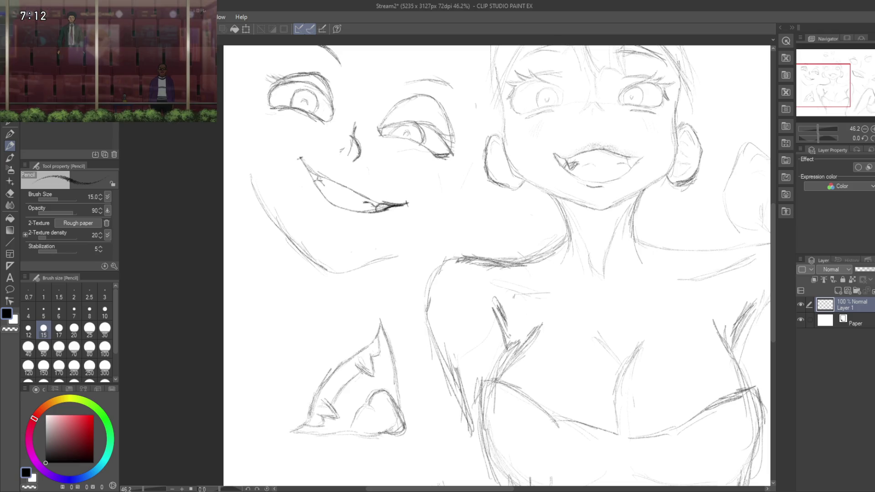
{"action": "left_click_drag", "start_coordinate": [391, 434], "coordinate": [407, 425]}
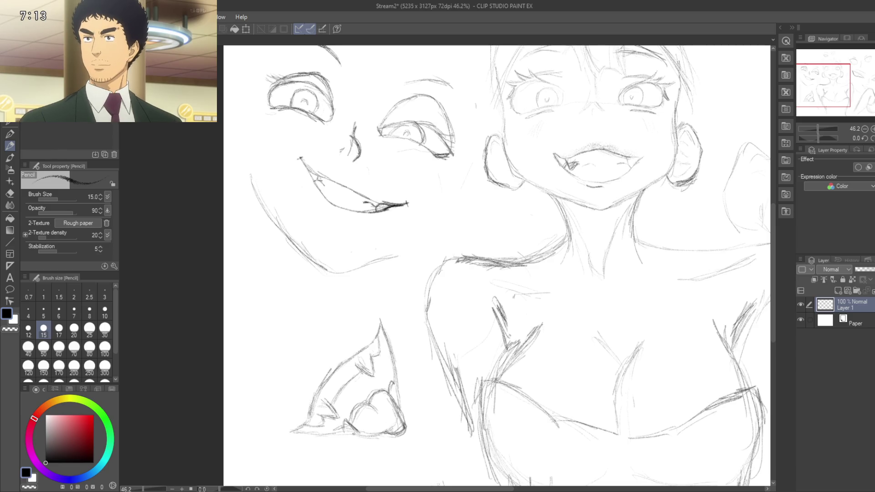
{"action": "left_click_drag", "start_coordinate": [359, 435], "coordinate": [374, 436]}
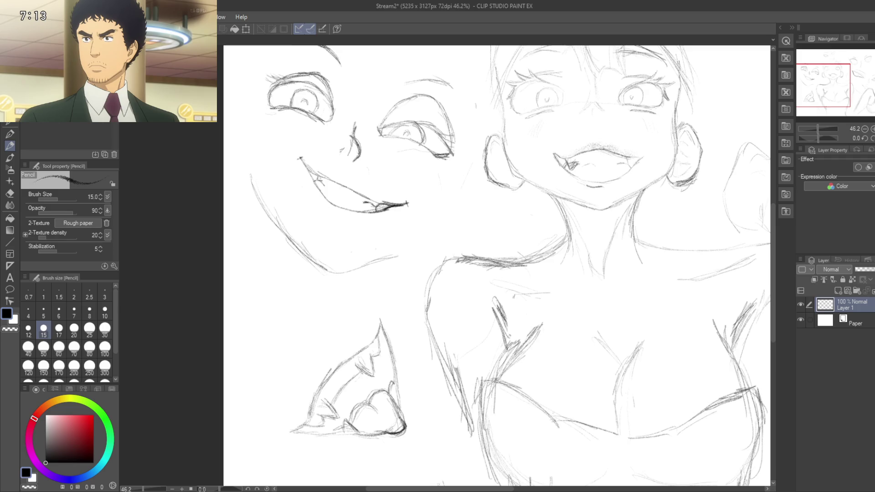
Step: Reinforce the fang sketch's bottom edge and start a new curve below the left face
{"action": "left_click_drag", "start_coordinate": [387, 395], "coordinate": [398, 411]}
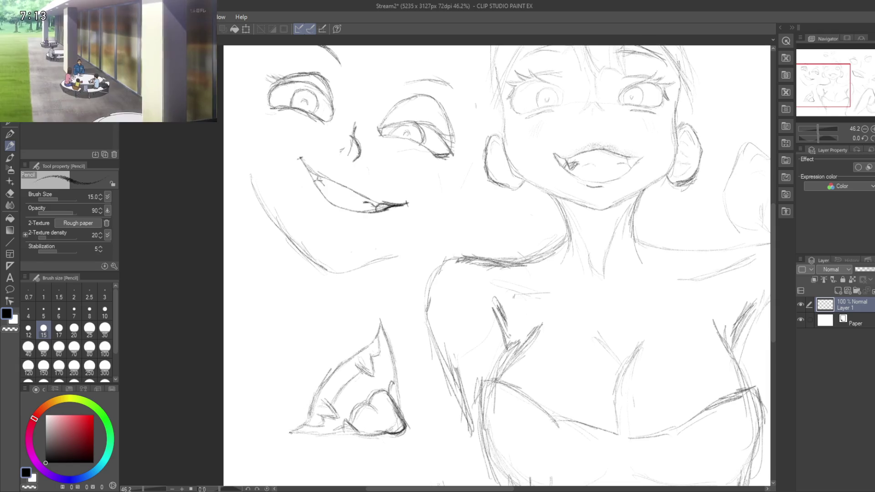
{"action": "left_click_drag", "start_coordinate": [342, 434], "coordinate": [289, 432]}
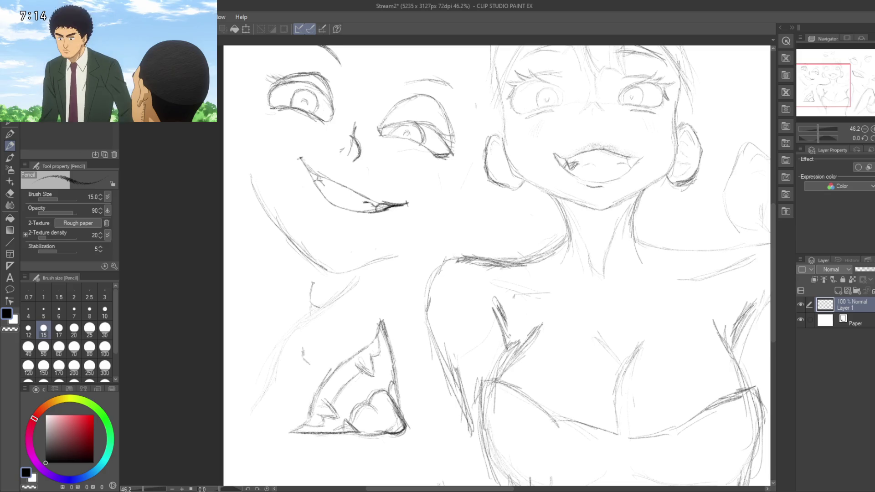
{"action": "left_click_drag", "start_coordinate": [310, 301], "coordinate": [317, 275]}
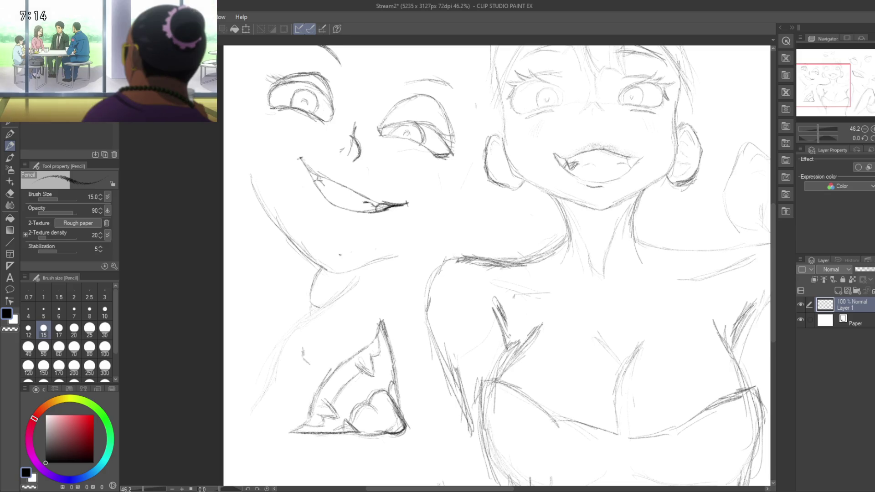
Step: Erase the faint stray strokes below the left face with the Hard eraser
{"action": "key", "text": "e"}
{"action": "left_click_drag", "start_coordinate": [287, 236], "coordinate": [296, 246]}
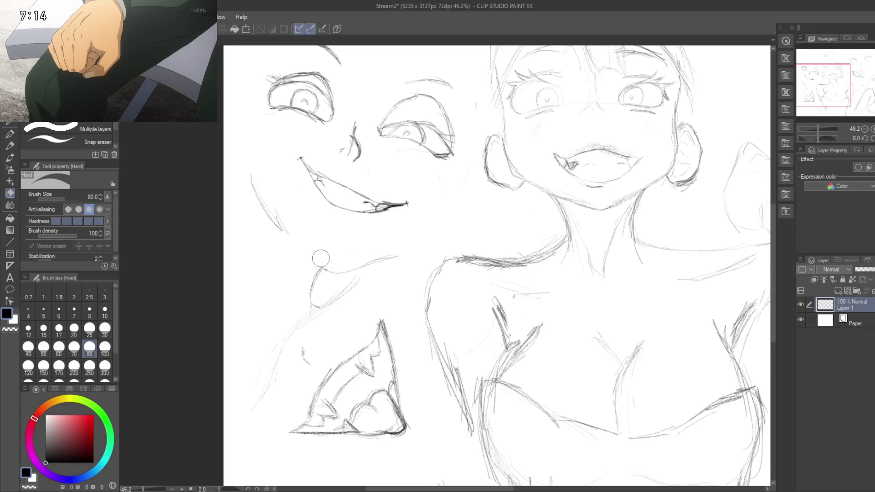
{"action": "left_click_drag", "start_coordinate": [351, 259], "coordinate": [368, 259]}
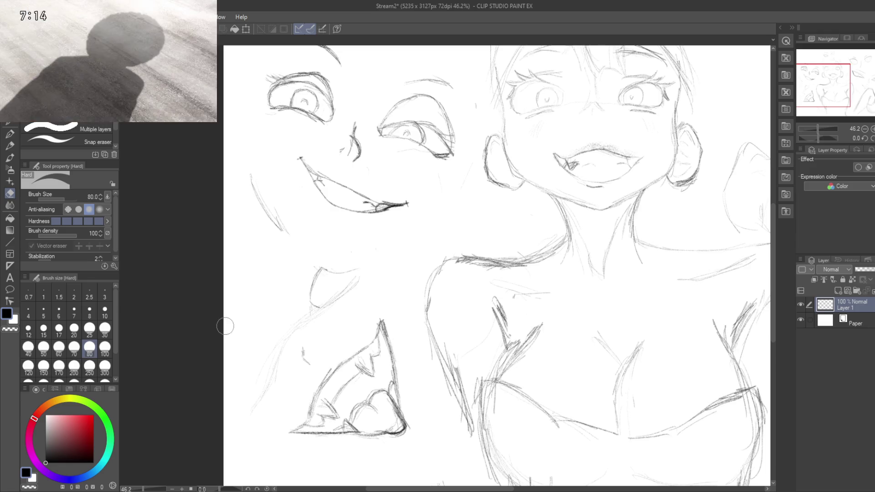
{"action": "left_click_drag", "start_coordinate": [284, 239], "coordinate": [266, 213]}
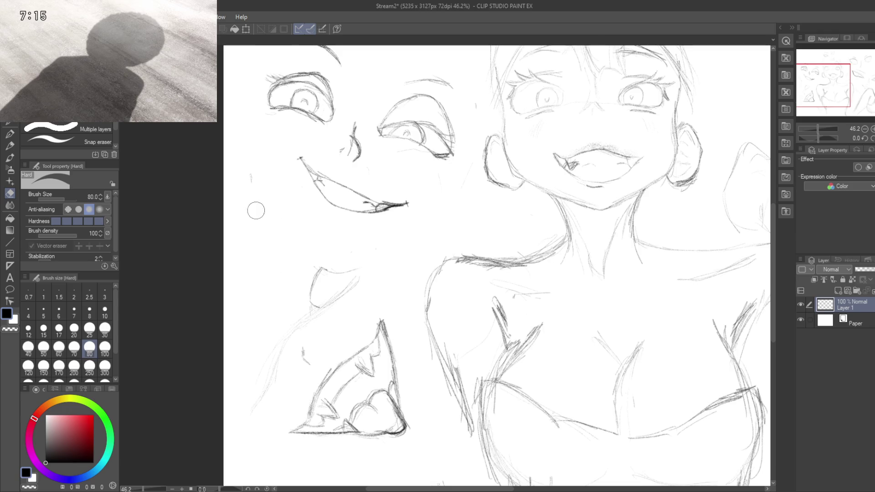
Step: Back on the Pencil, sketch new curved outline strokes at the lower left
{"action": "key", "text": "p"}
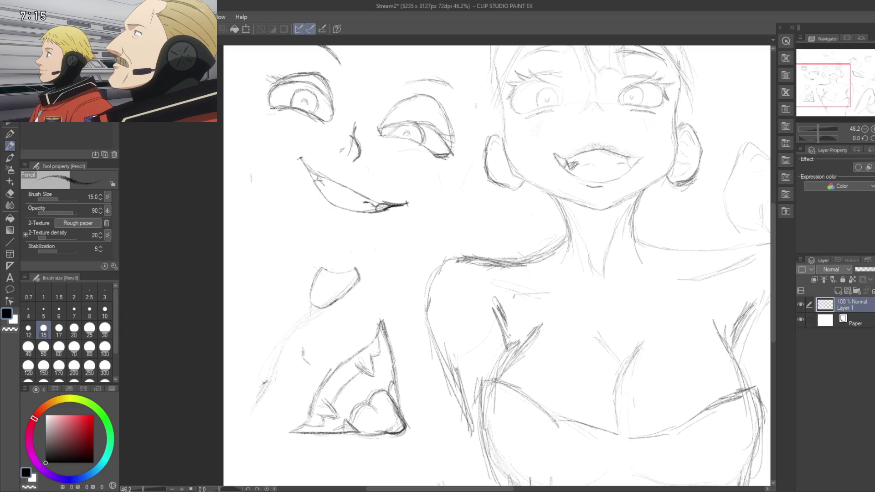
{"action": "left_click_drag", "start_coordinate": [268, 381], "coordinate": [251, 407]}
{"action": "left_click_drag", "start_coordinate": [273, 378], "coordinate": [232, 416]}
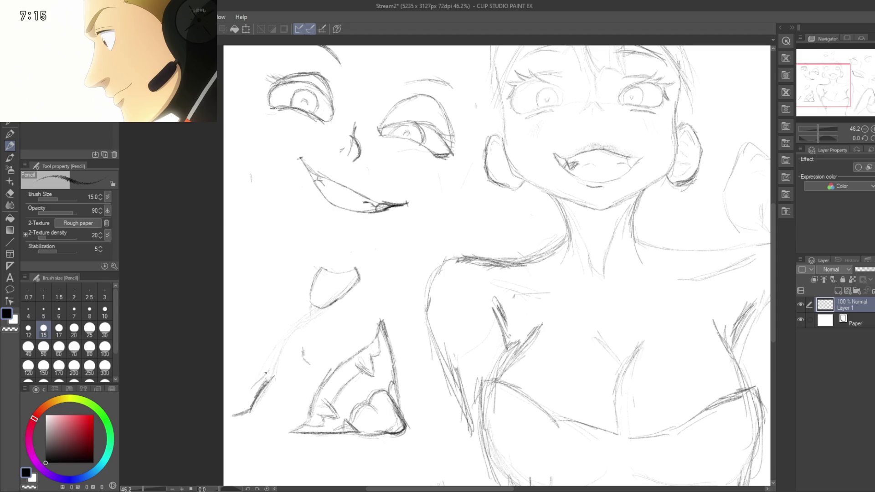
Step: Darken the lower-left fin stroke and draw a small oval iris inside the floating eye
{"action": "left_click_drag", "start_coordinate": [268, 373], "coordinate": [233, 411]}
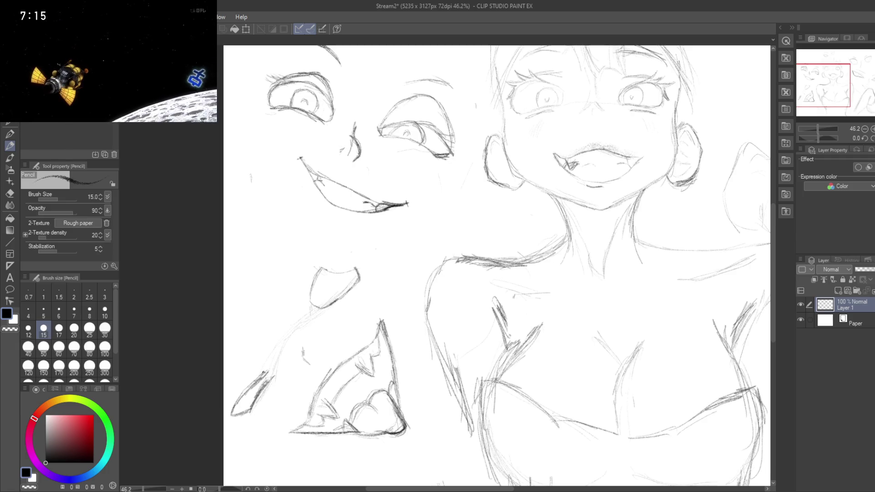
{"action": "left_click_drag", "start_coordinate": [268, 373], "coordinate": [273, 369]}
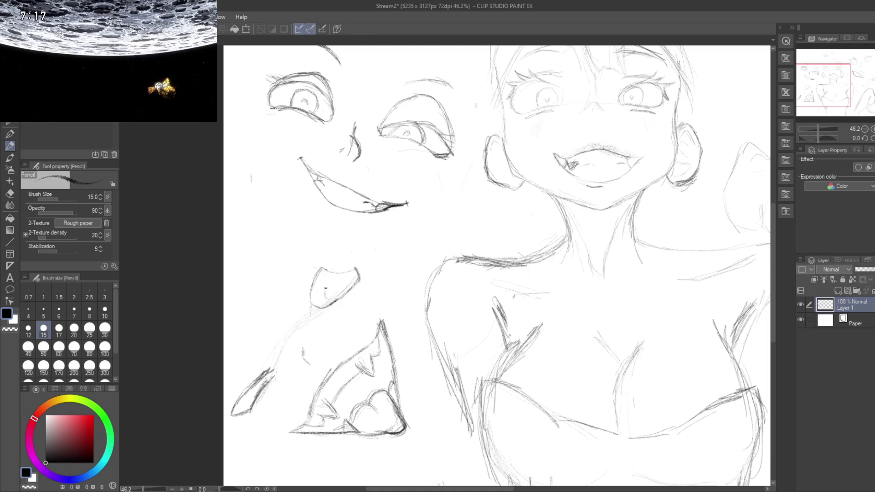
{"action": "left_click_drag", "start_coordinate": [326, 288], "coordinate": [341, 290]}
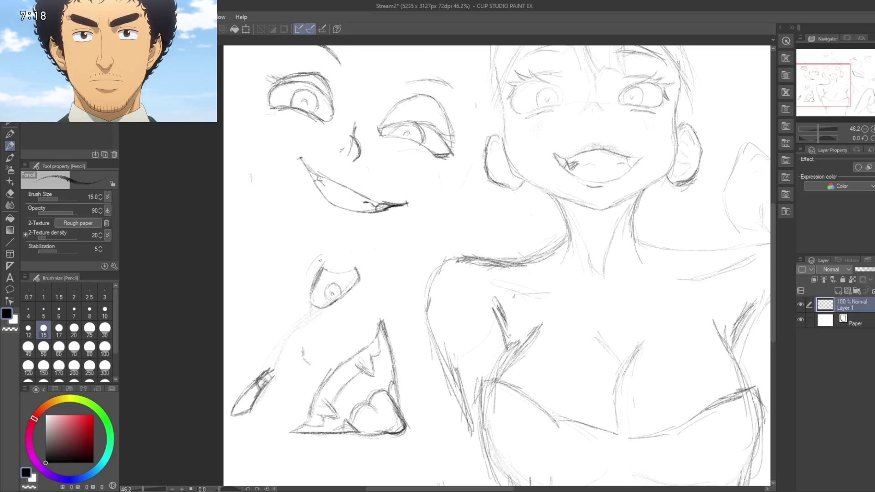
Step: Draw and darken brow and lid lines over the floating eye, touching up the lower-left stroke
{"action": "left_click_drag", "start_coordinate": [308, 271], "coordinate": [329, 245]}
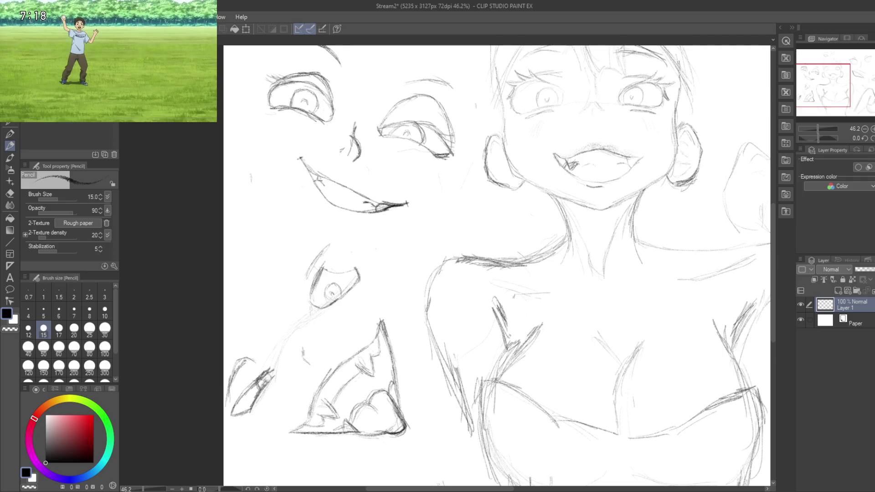
{"action": "left_click_drag", "start_coordinate": [238, 370], "coordinate": [229, 400]}
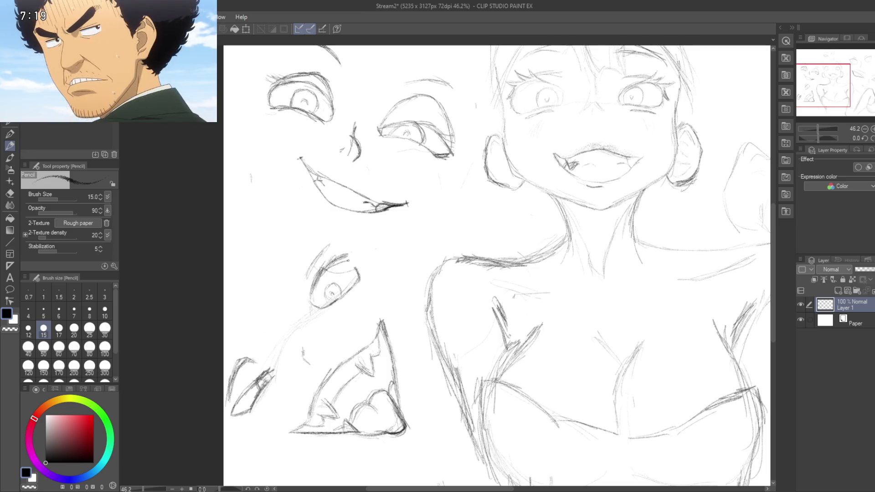
{"action": "left_click_drag", "start_coordinate": [352, 256], "coordinate": [322, 275]}
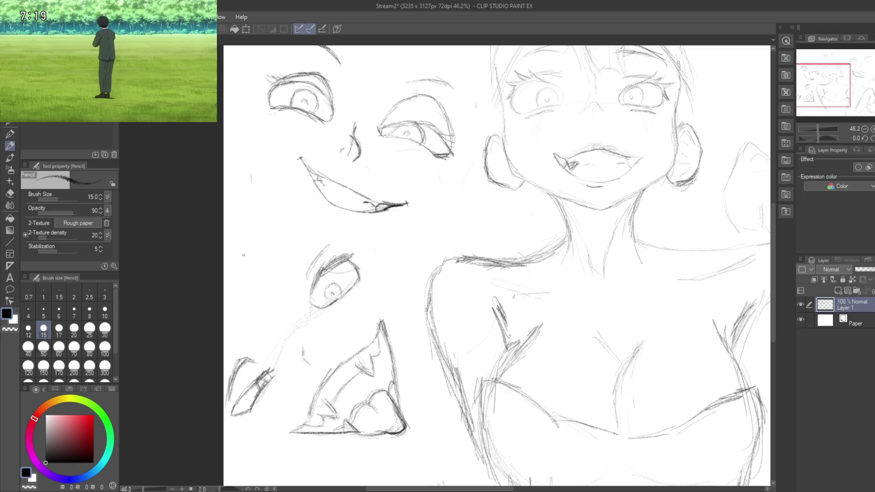
{"action": "left_click_drag", "start_coordinate": [312, 301], "coordinate": [343, 256]}
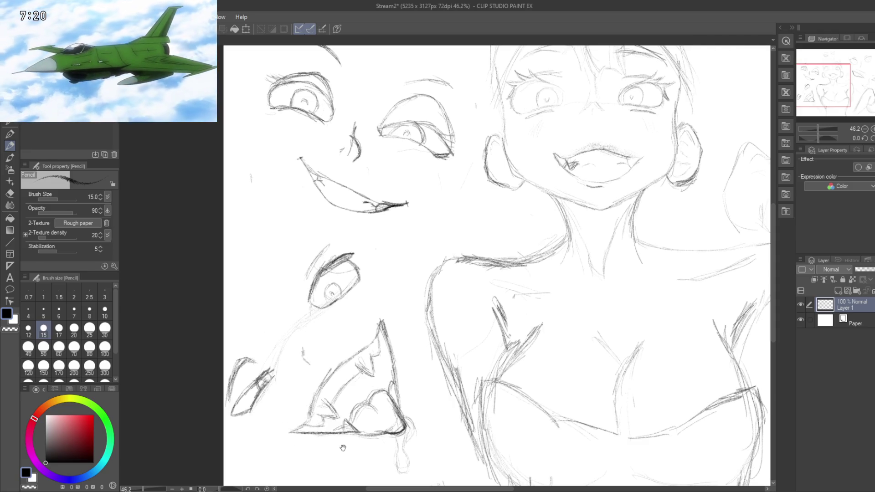
Step: Pan the canvas upward to bring the girl's shoulders and the lower faces into view
{"action": "mouse_move", "coordinate": [330, 456]}
{"action": "left_mouse_down"}
{"action": "mouse_move", "coordinate": [316, 387]}
{"action": "mouse_move", "coordinate": [316, 413]}
{"action": "mouse_move", "coordinate": [319, 306]}
{"action": "mouse_move", "coordinate": [292, 401]}
{"action": "left_mouse_up"}
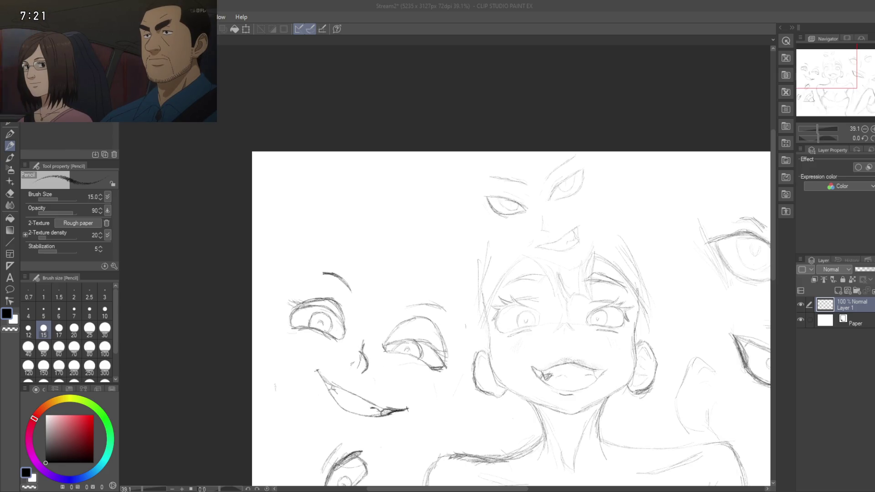
{"action": "left_click", "coordinate": [365, 205]}
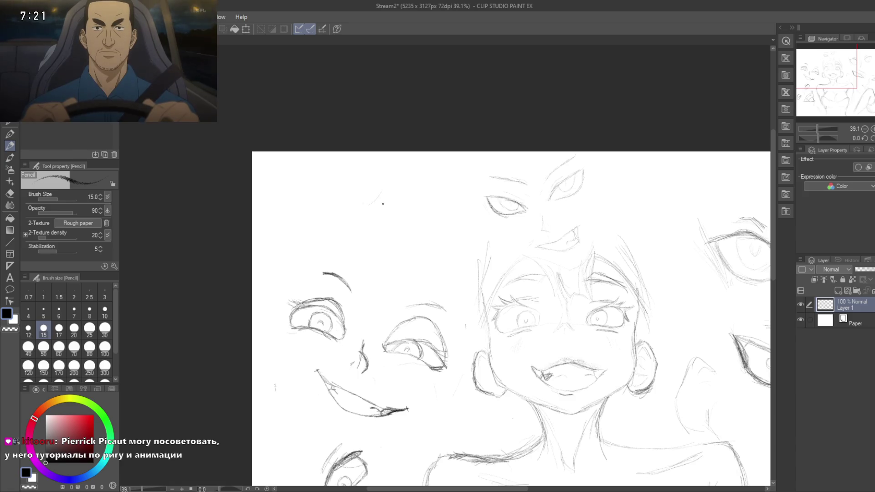
{"action": "left_click_drag", "start_coordinate": [370, 217], "coordinate": [381, 186]}
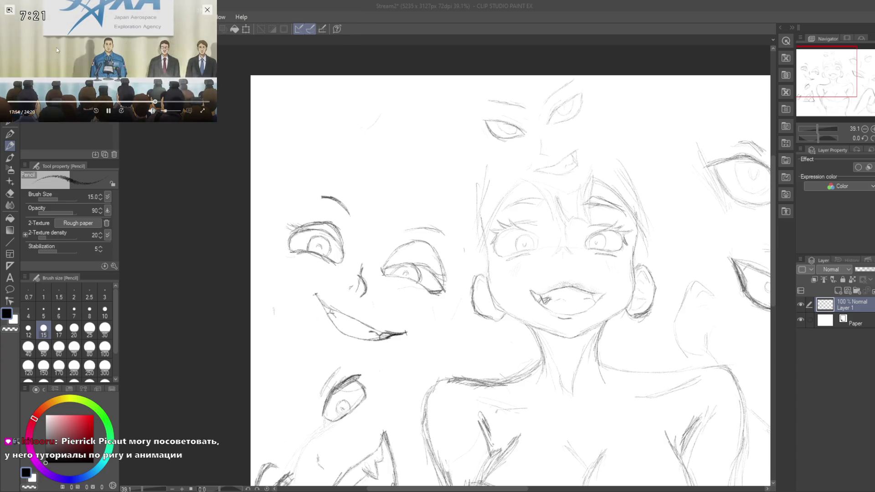
{"action": "mouse_move", "coordinate": [57, 49]}
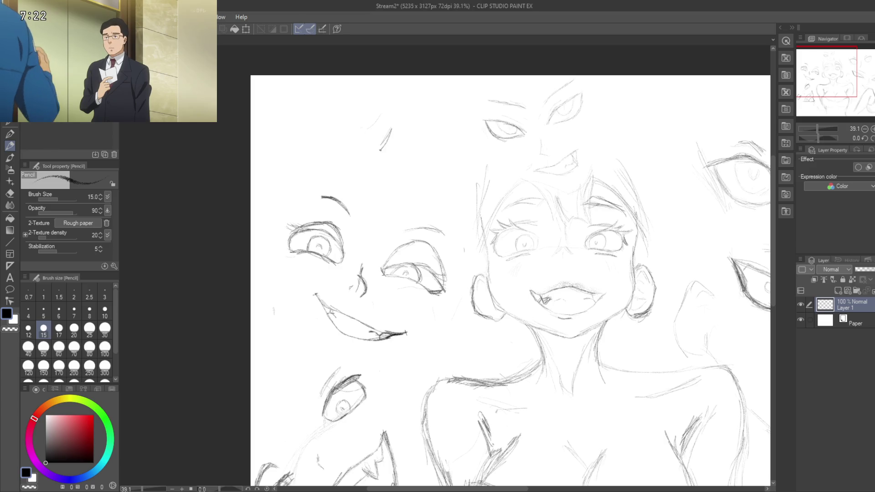
{"action": "mouse_move", "coordinate": [391, 130]}
{"action": "left_mouse_down"}
{"action": "mouse_move", "coordinate": [380, 150]}
{"action": "mouse_move", "coordinate": [415, 147]}
{"action": "left_mouse_up"}
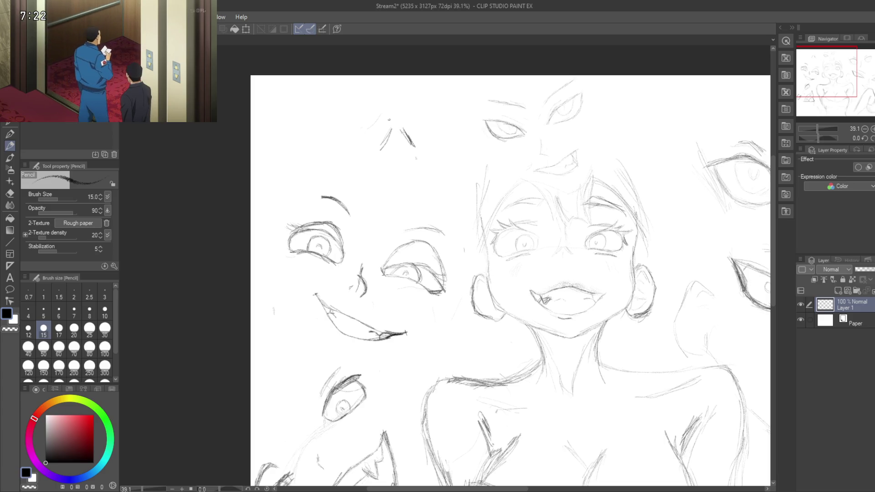
Step: Rough in short peak and vertical strokes for a pointed shape at the top-left
{"action": "left_click_drag", "start_coordinate": [395, 104], "coordinate": [398, 123]}
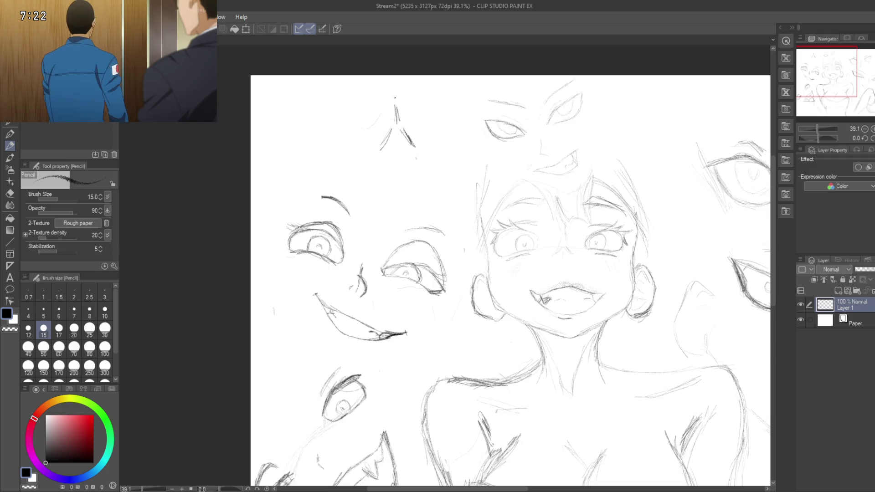
{"action": "mouse_move", "coordinate": [395, 84]}
{"action": "left_mouse_down"}
{"action": "mouse_move", "coordinate": [395, 95]}
{"action": "mouse_move", "coordinate": [345, 100]}
{"action": "left_mouse_up"}
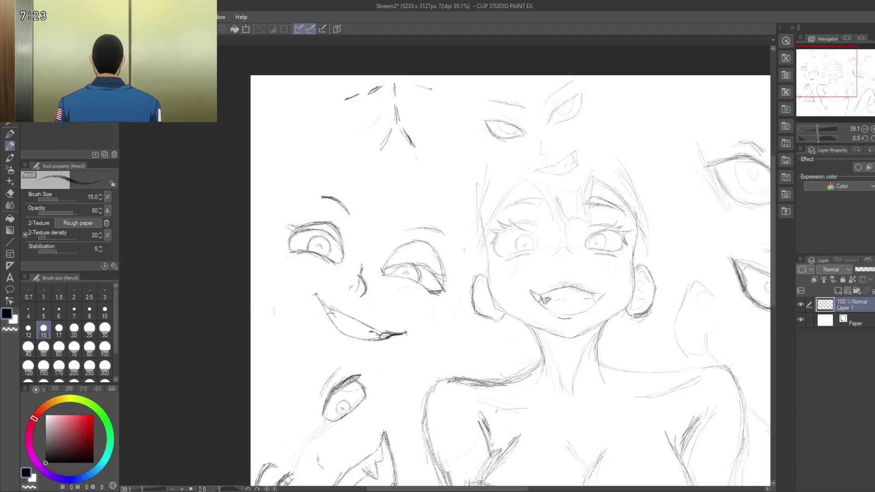
{"action": "mouse_move", "coordinate": [416, 163]}
{"action": "left_mouse_down"}
{"action": "mouse_move", "coordinate": [416, 178]}
{"action": "mouse_move", "coordinate": [377, 182]}
{"action": "left_mouse_up"}
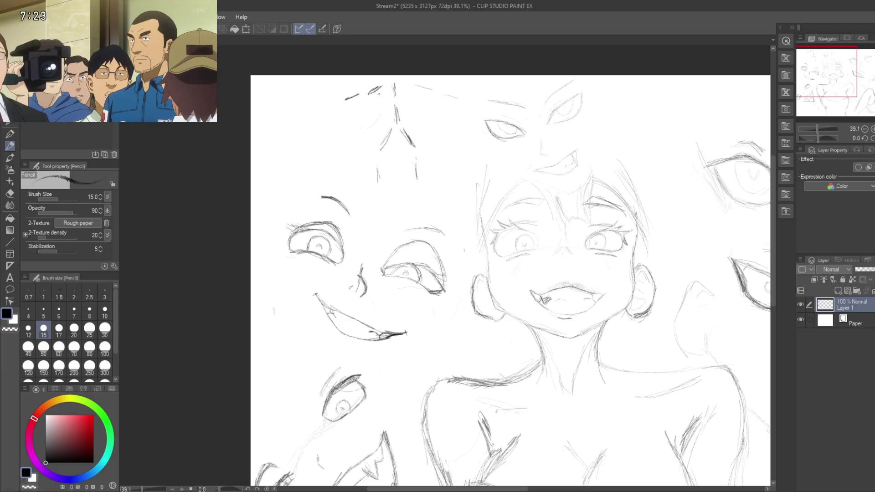
{"action": "left_click_drag", "start_coordinate": [347, 99], "coordinate": [351, 109]}
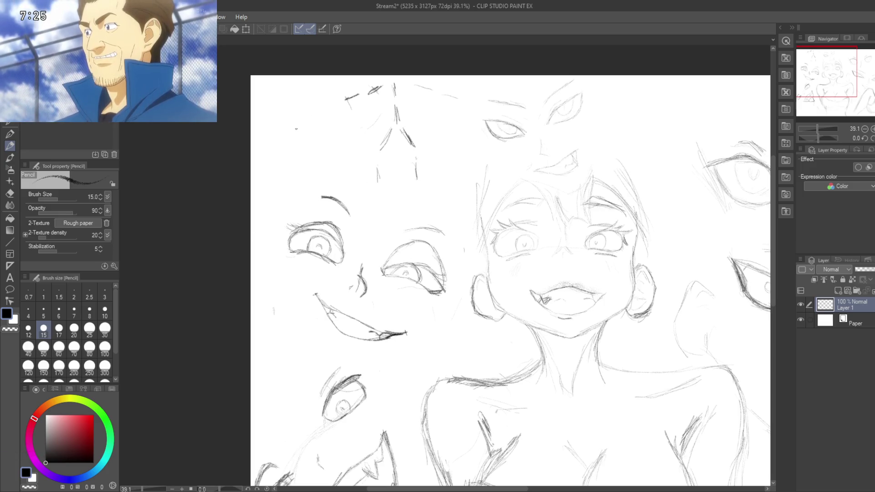
{"action": "key", "text": "e"}
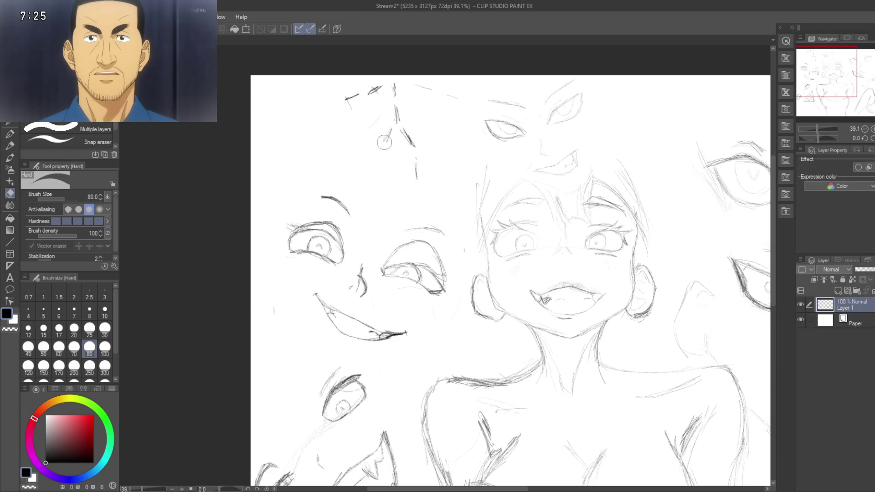
Step: Erase the rough pointed shape above the left face and return to the Pencil
{"action": "left_click_drag", "start_coordinate": [390, 114], "coordinate": [344, 98]}
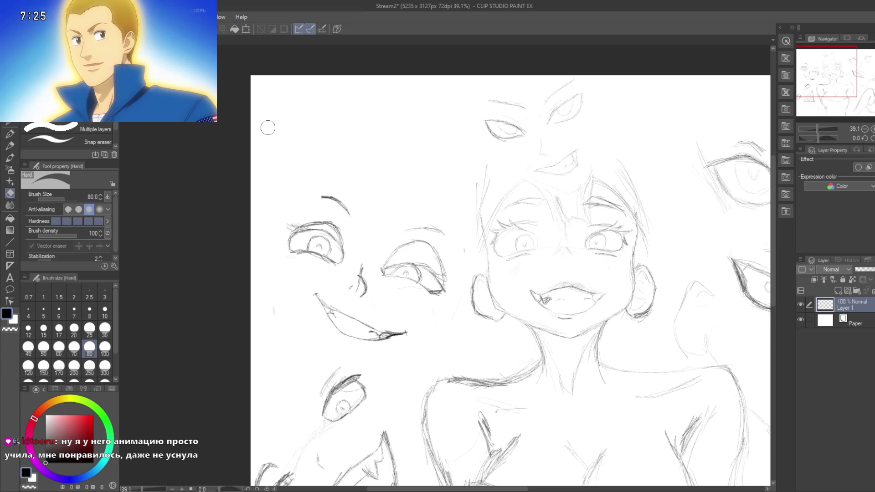
{"action": "key", "text": "p"}
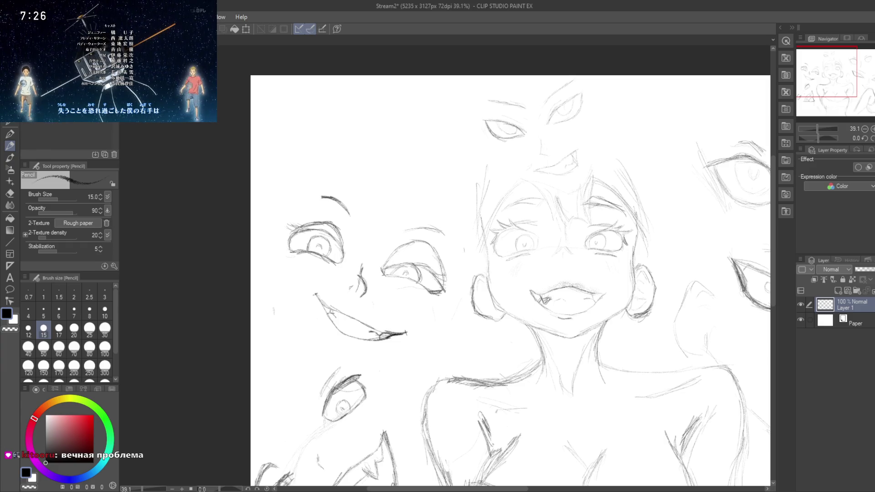
{"action": "mouse_move", "coordinate": [80, 50]}
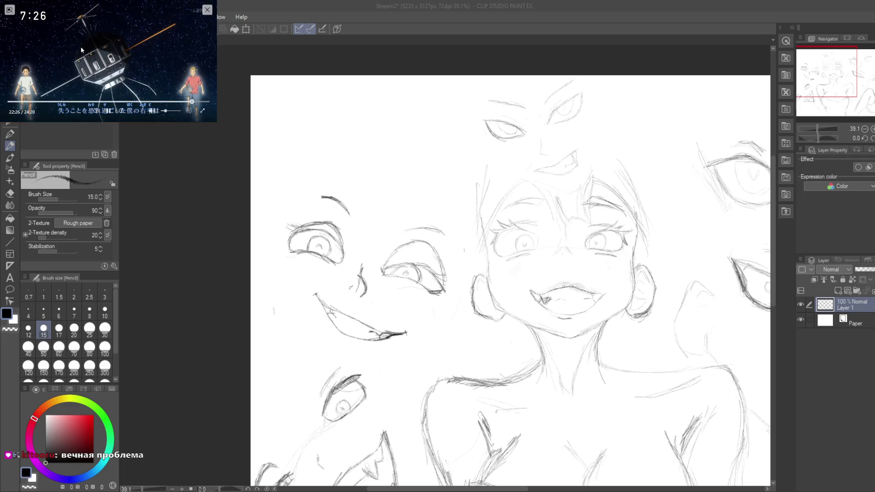
{"action": "left_click", "coordinate": [207, 10]}
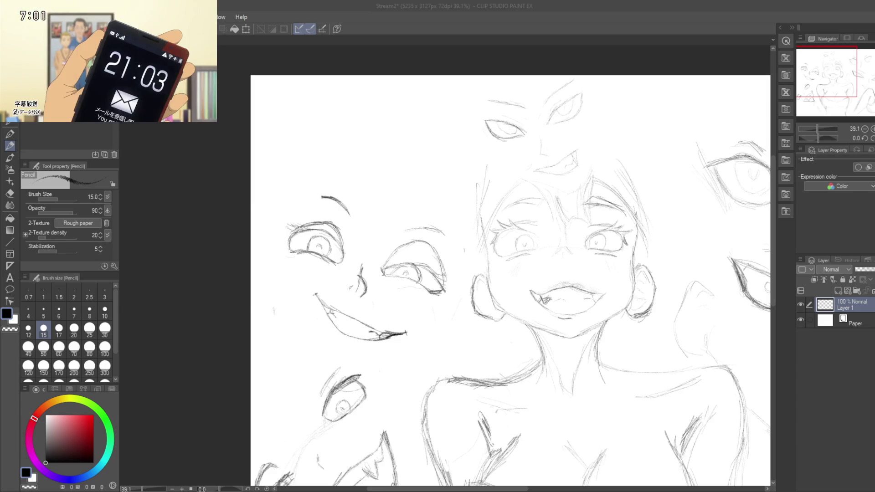
{"action": "left_click_drag", "start_coordinate": [371, 175], "coordinate": [360, 141]}
Step: Zoom out, then back in to 35.4%, recentring the sketch around the girl
{"action": "scroll", "coordinate": [358, 140], "scroll_direction": "down", "scroll_amount": 1}
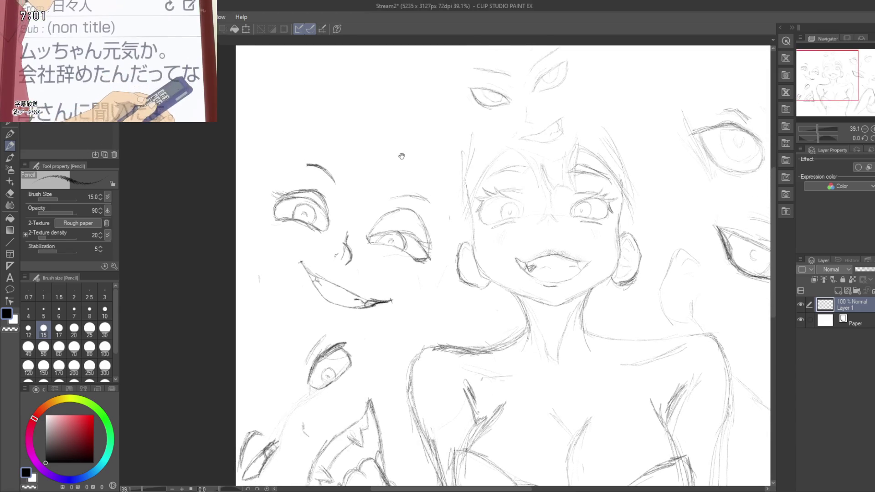
{"action": "scroll", "coordinate": [394, 151], "scroll_direction": "down", "scroll_amount": 1}
{"action": "scroll", "coordinate": [394, 152], "scroll_direction": "up", "scroll_amount": 1}
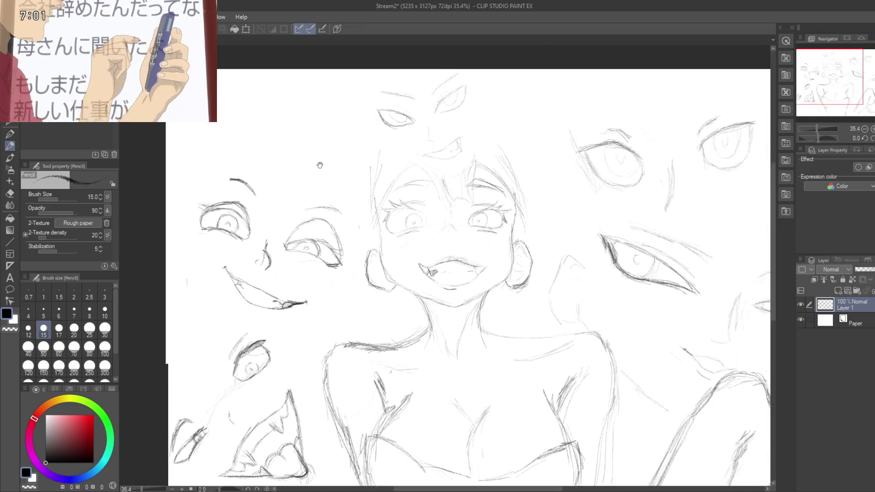
{"action": "left_click_drag", "start_coordinate": [392, 168], "coordinate": [344, 182]}
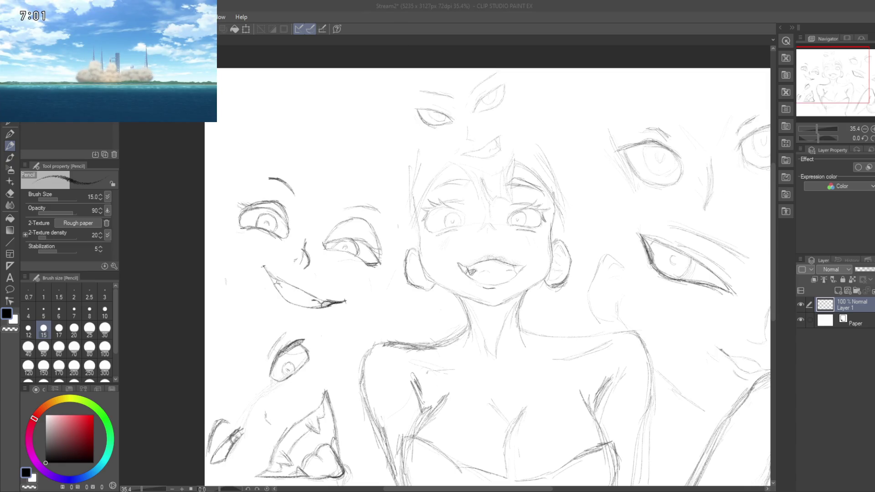
{"action": "left_click", "coordinate": [342, 111]}
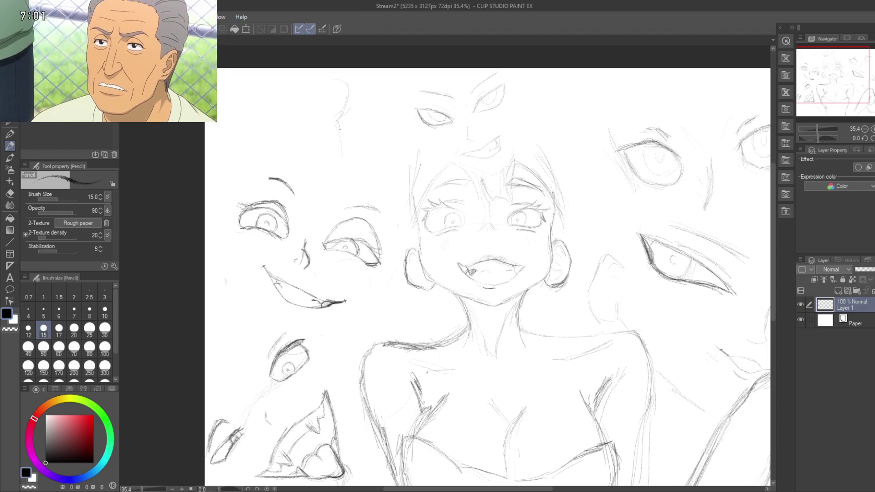
Step: Draw a tall rounded bean outline above the left face, widened by a second right-side lobe
{"action": "left_click_drag", "start_coordinate": [339, 124], "coordinate": [342, 155]}
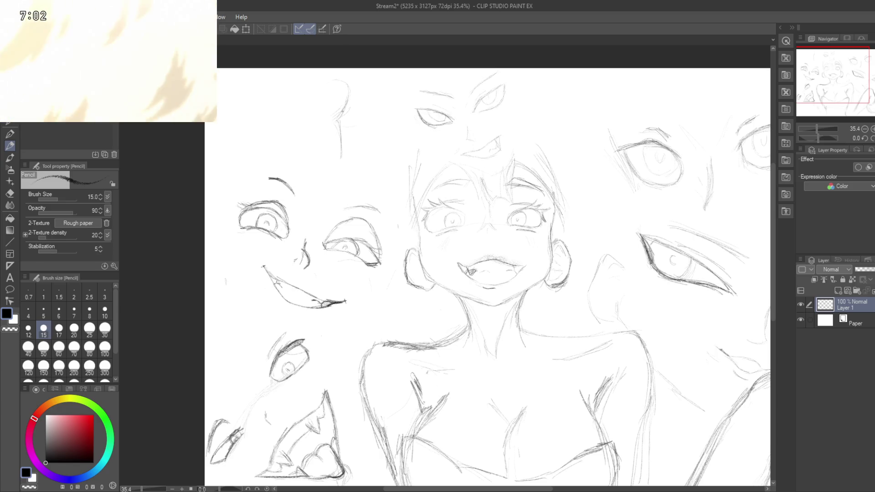
{"action": "mouse_move", "coordinate": [326, 76]}
{"action": "left_mouse_down"}
{"action": "mouse_move", "coordinate": [347, 90]}
{"action": "mouse_move", "coordinate": [344, 110]}
{"action": "mouse_move", "coordinate": [293, 117]}
{"action": "left_mouse_up"}
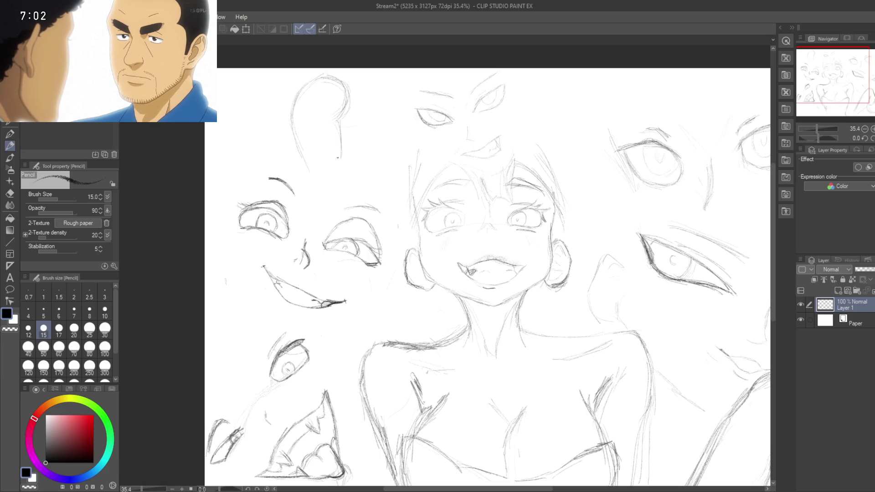
{"action": "left_click_drag", "start_coordinate": [339, 158], "coordinate": [306, 169]}
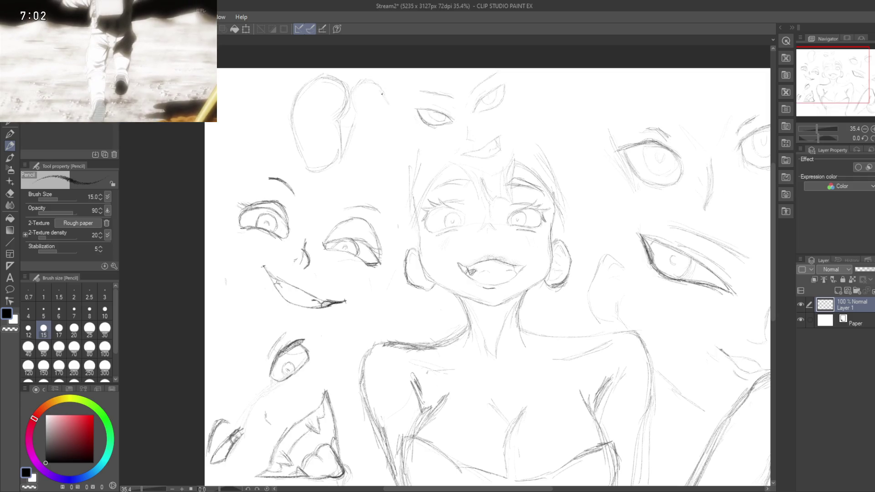
{"action": "left_click_drag", "start_coordinate": [370, 81], "coordinate": [390, 101]}
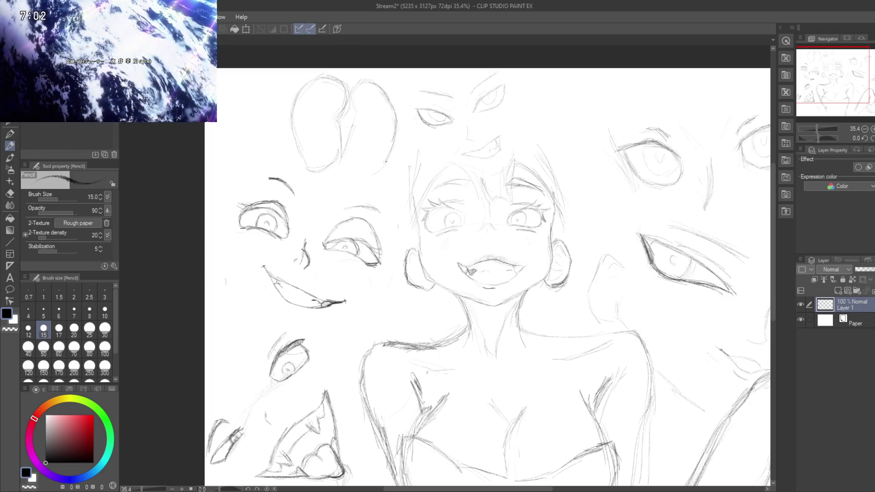
Step: Add a short inner stroke inside the new rounded lobe of the top-left heart shape
{"action": "mouse_move", "coordinate": [346, 144]}
{"action": "left_mouse_down"}
{"action": "mouse_move", "coordinate": [343, 160]}
{"action": "mouse_move", "coordinate": [370, 165]}
{"action": "left_mouse_up"}
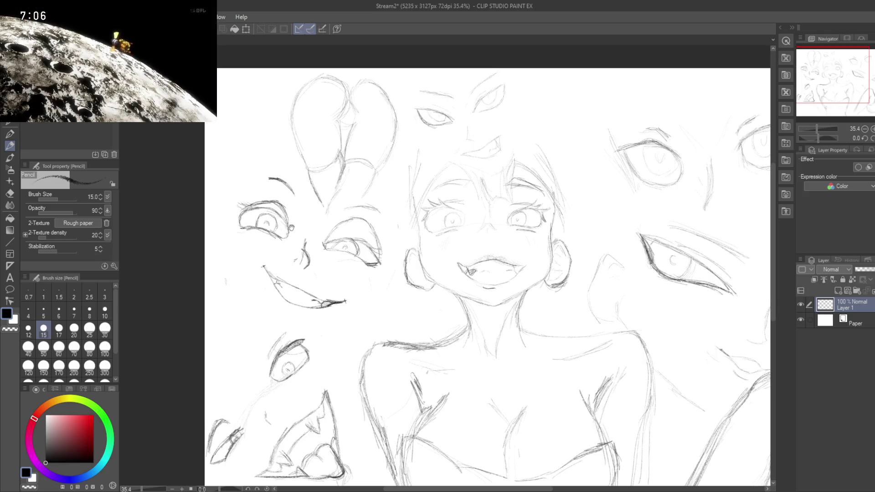
Step: Pan across the sketch and zoom out to 23.4% to see the whole composition
{"action": "left_click_drag", "start_coordinate": [290, 228], "coordinate": [285, 271]}
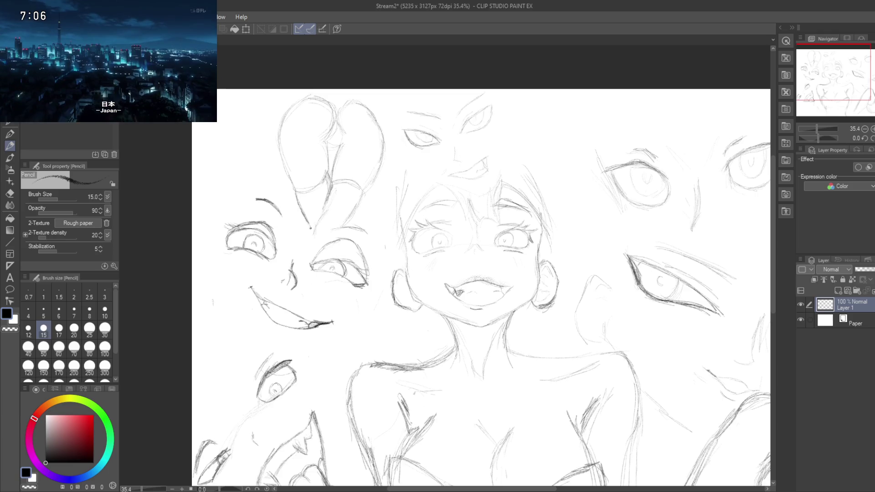
{"action": "left_click_drag", "start_coordinate": [303, 185], "coordinate": [284, 286]}
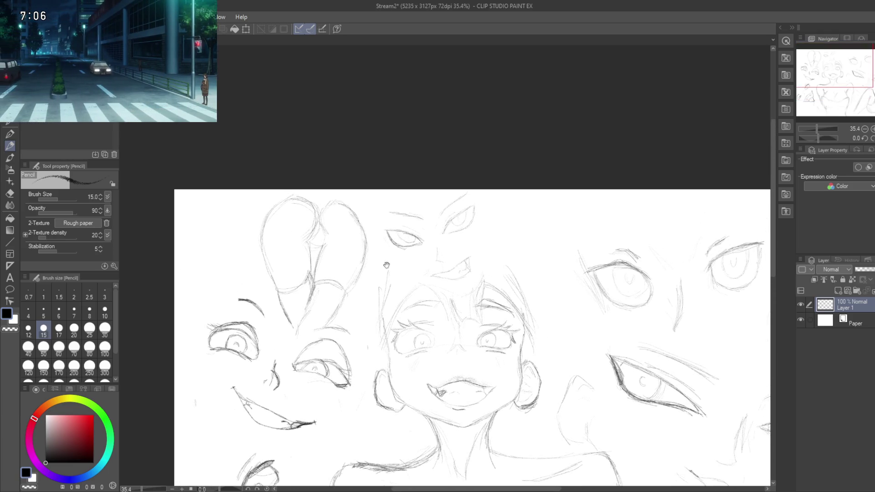
{"action": "left_click_drag", "start_coordinate": [510, 302], "coordinate": [401, 234]}
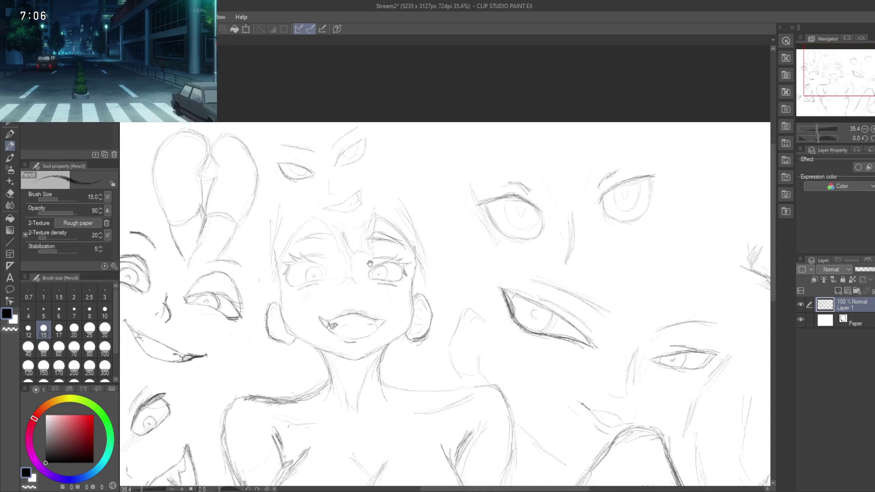
{"action": "scroll", "coordinate": [402, 234], "scroll_direction": "down", "scroll_amount": 3}
{"action": "scroll", "coordinate": [402, 233], "scroll_direction": "up", "scroll_amount": 2}
{"action": "mouse_move", "coordinate": [425, 319]}
{"action": "left_mouse_down"}
{"action": "mouse_move", "coordinate": [380, 222]}
{"action": "mouse_move", "coordinate": [401, 352]}
{"action": "left_mouse_up"}
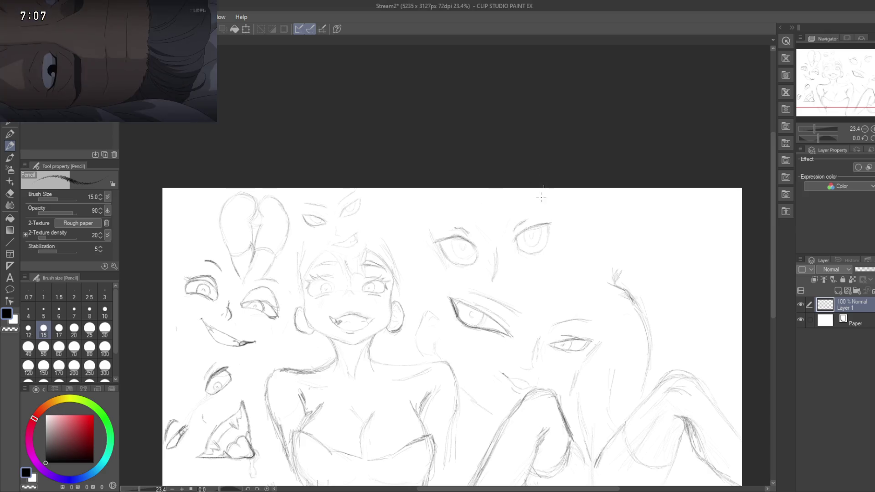
Step: With the Pencil, draw a curved arc with a short downward hook above the top-right floating eye
{"action": "left_click_drag", "start_coordinate": [531, 224], "coordinate": [475, 251]}
{"action": "key", "text": "e"}
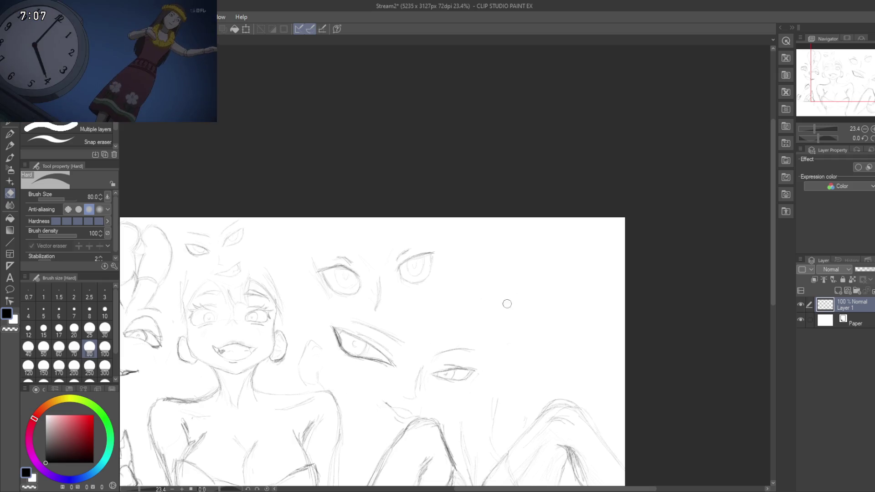
{"action": "key", "text": "p"}
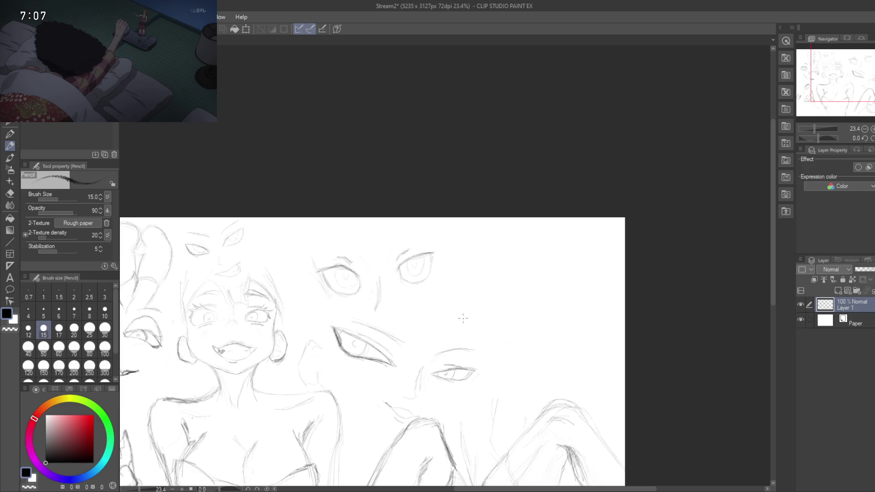
{"action": "mouse_move", "coordinate": [470, 311]}
{"action": "left_mouse_down"}
{"action": "mouse_move", "coordinate": [503, 303]}
{"action": "mouse_move", "coordinate": [525, 261]}
{"action": "mouse_move", "coordinate": [523, 269]}
{"action": "left_mouse_up"}
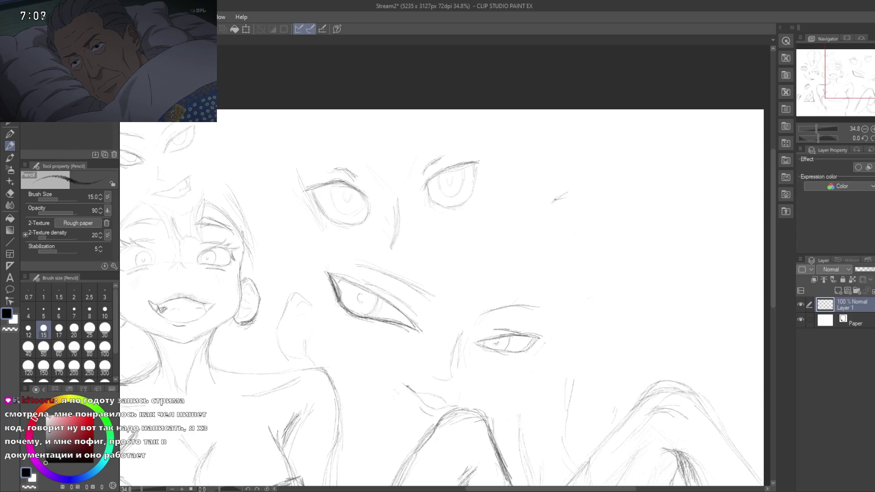
{"action": "left_click_drag", "start_coordinate": [569, 194], "coordinate": [613, 206]}
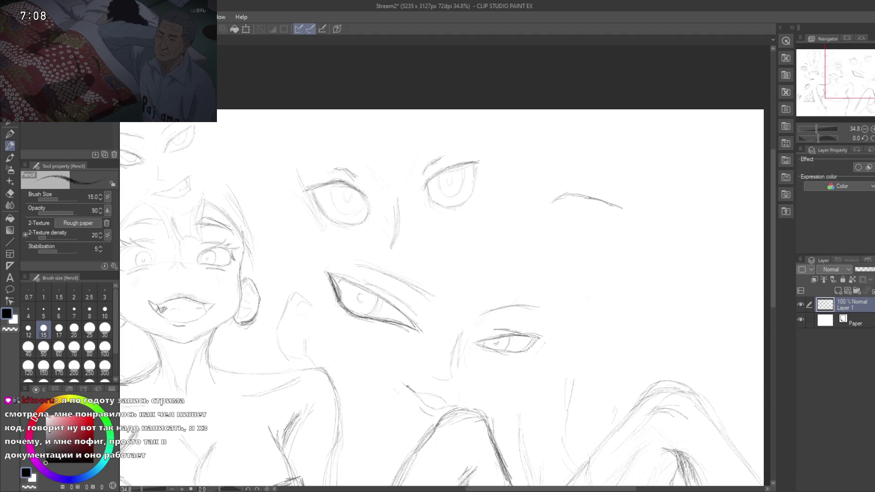
{"action": "left_click_drag", "start_coordinate": [554, 197], "coordinate": [547, 205]}
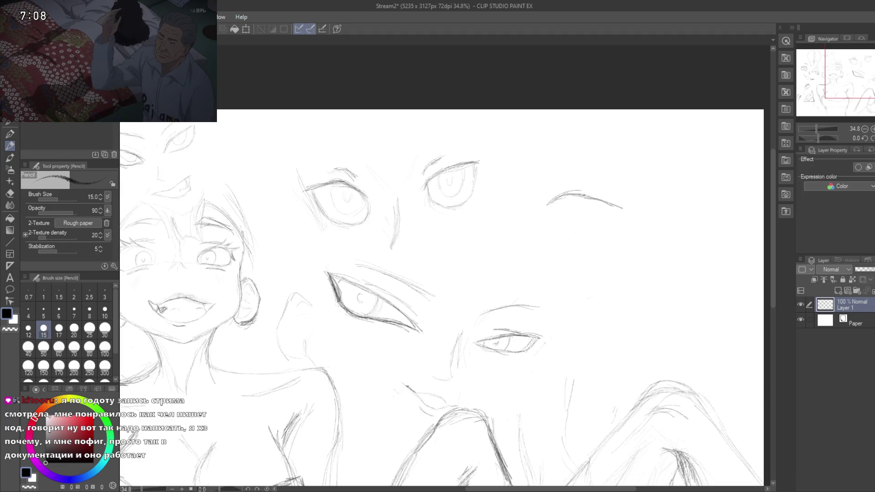
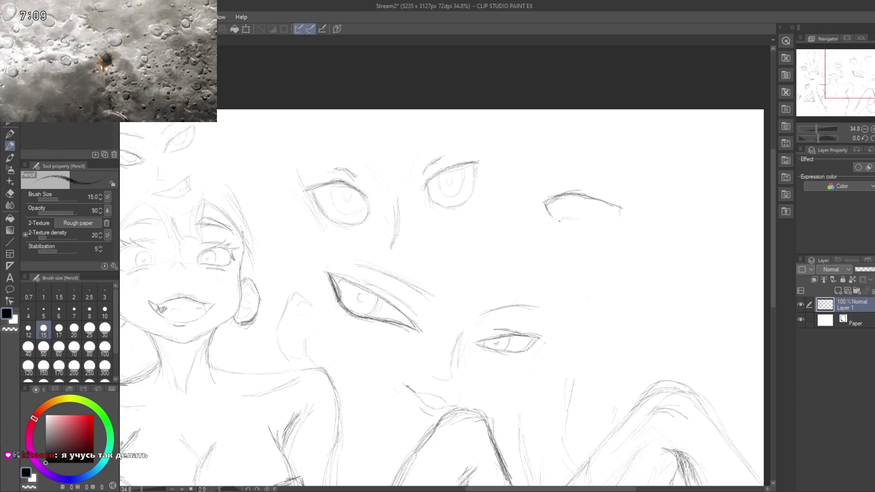
Step: Add the lower lid, outer corner and iris line to the top-right eye, then begin the next eye's lid lines
{"action": "left_click_drag", "start_coordinate": [554, 219], "coordinate": [613, 220]}
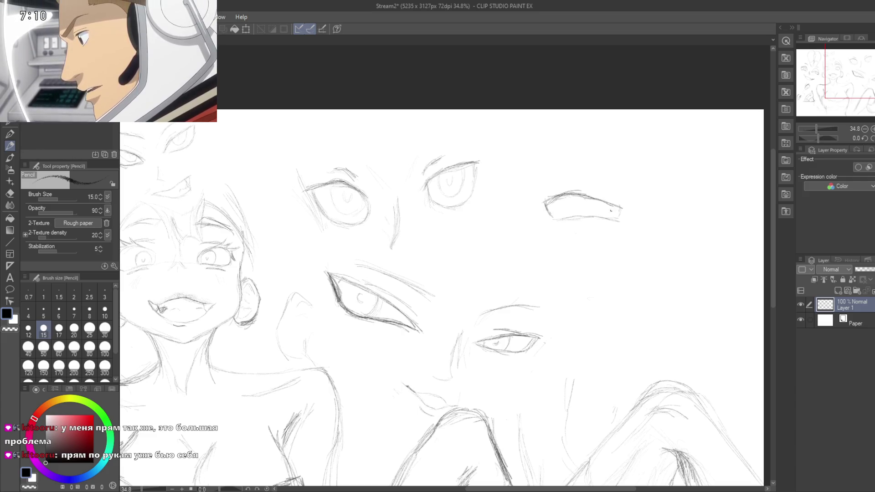
{"action": "left_click_drag", "start_coordinate": [615, 208], "coordinate": [605, 218]}
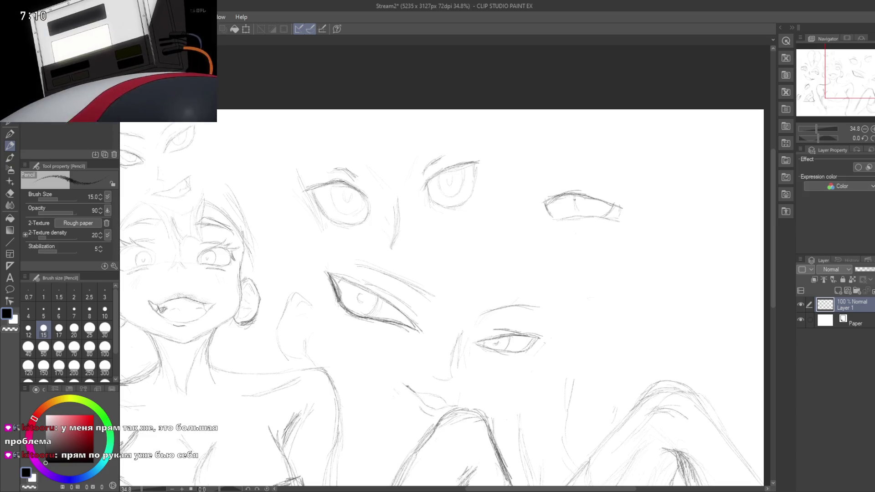
{"action": "left_click_drag", "start_coordinate": [577, 200], "coordinate": [580, 214]}
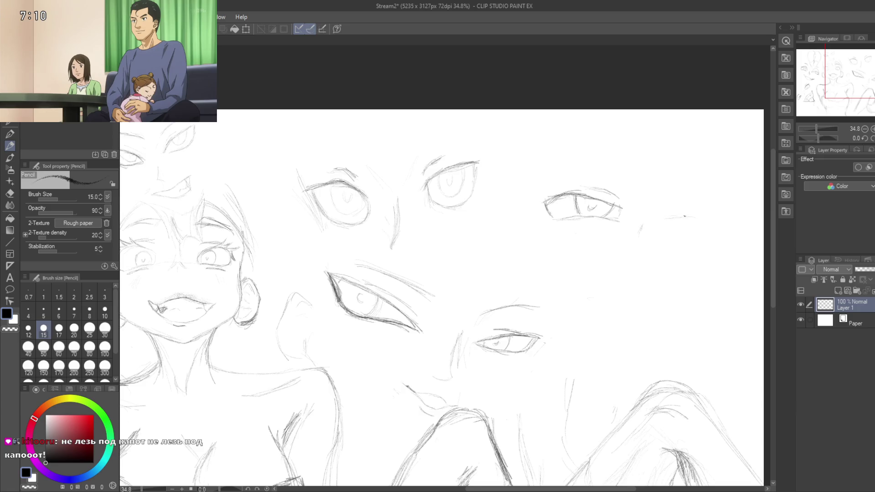
{"action": "left_click_drag", "start_coordinate": [681, 220], "coordinate": [729, 224]}
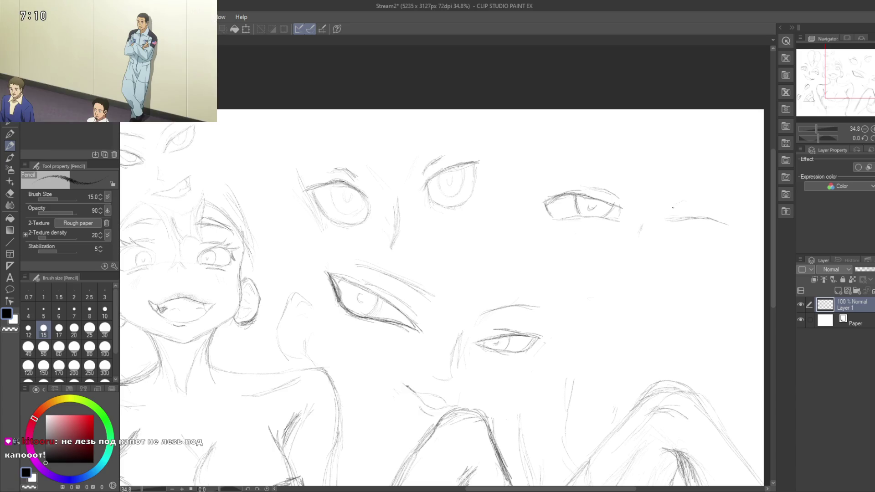
{"action": "left_click_drag", "start_coordinate": [669, 208], "coordinate": [721, 200]}
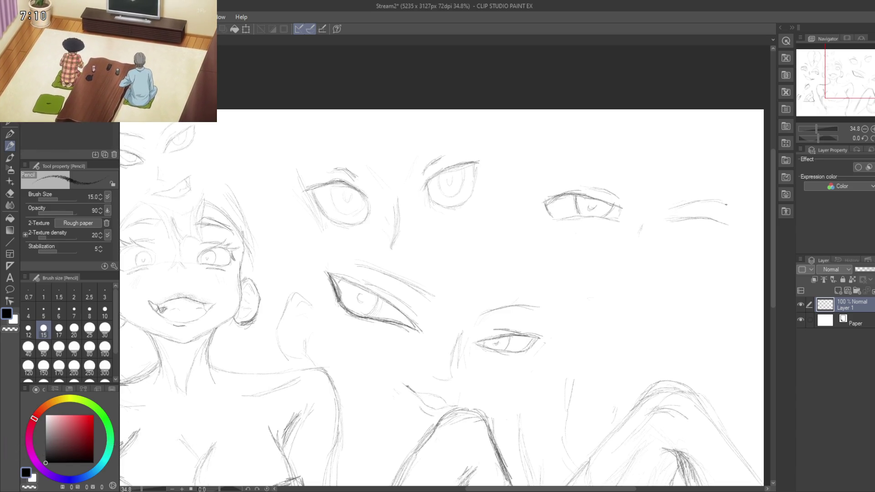
Step: Close the second eye's outer corner, strengthen its lower lid, and add an iris stroke and eyebrow
{"action": "left_click_drag", "start_coordinate": [739, 210], "coordinate": [694, 203]}
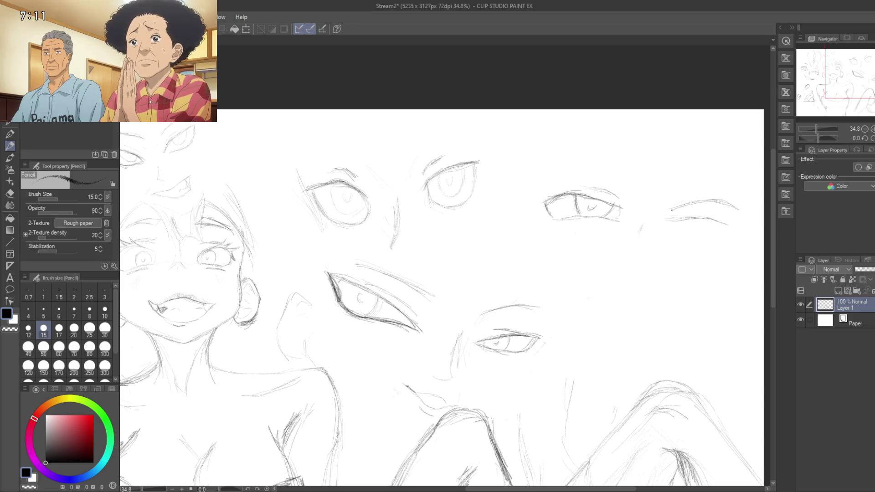
{"action": "mouse_move", "coordinate": [670, 218]}
{"action": "left_mouse_down"}
{"action": "mouse_move", "coordinate": [739, 218]}
{"action": "mouse_move", "coordinate": [727, 220]}
{"action": "left_mouse_up"}
{"action": "left_click_drag", "start_coordinate": [725, 221], "coordinate": [742, 211]}
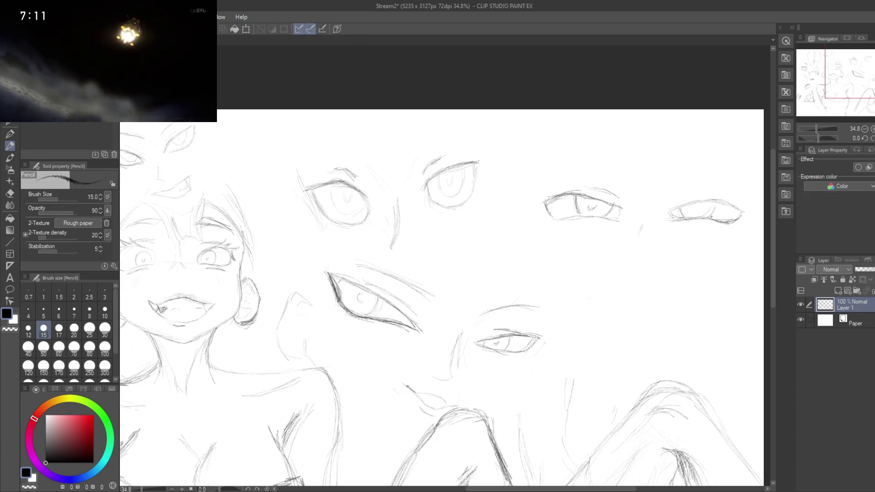
{"action": "left_click_drag", "start_coordinate": [712, 215], "coordinate": [718, 206]}
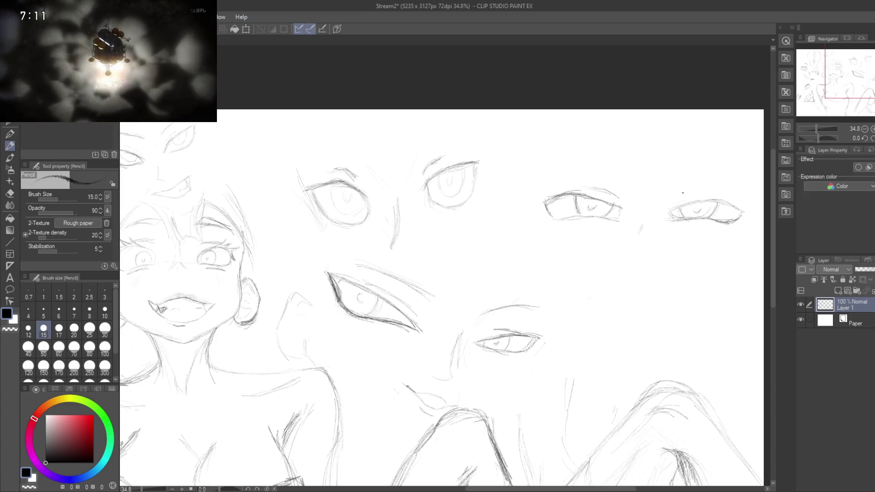
{"action": "left_click_drag", "start_coordinate": [676, 201], "coordinate": [711, 191]}
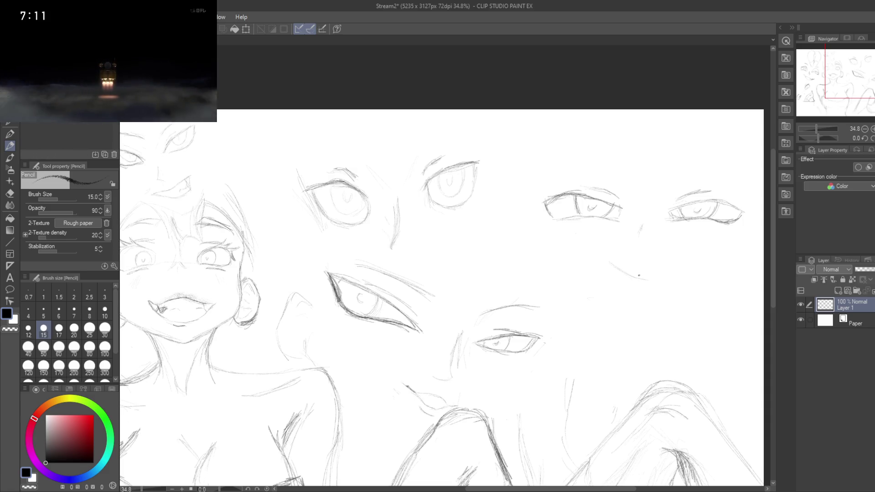
Step: Draw the wide mouth's upper line and lower lip curve below the eyes, darkening the lines and adding an inner detail
{"action": "left_click_drag", "start_coordinate": [640, 277], "coordinate": [699, 262]}
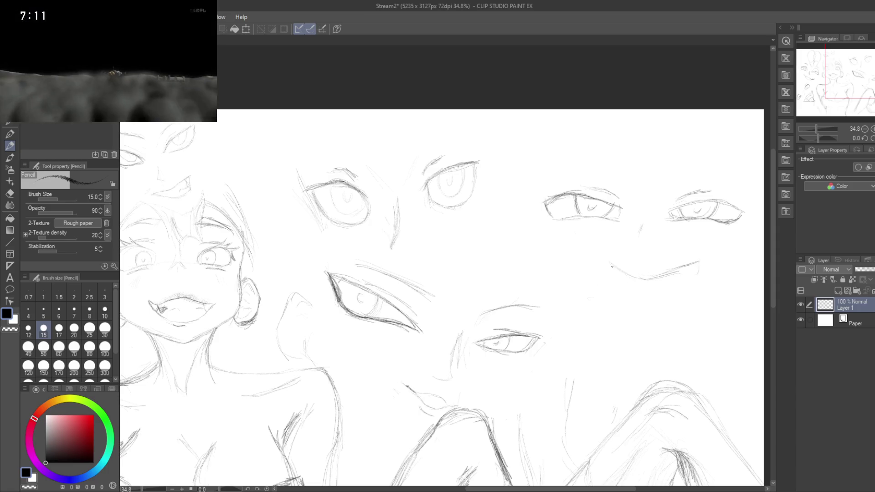
{"action": "left_click_drag", "start_coordinate": [615, 276], "coordinate": [634, 291]}
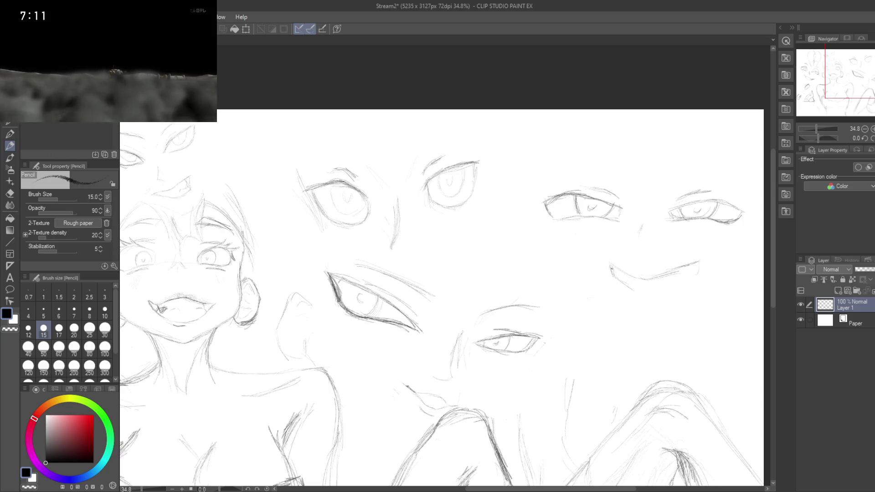
{"action": "mouse_move", "coordinate": [633, 290]}
{"action": "left_mouse_down"}
{"action": "mouse_move", "coordinate": [663, 297]}
{"action": "mouse_move", "coordinate": [702, 273]}
{"action": "left_mouse_up"}
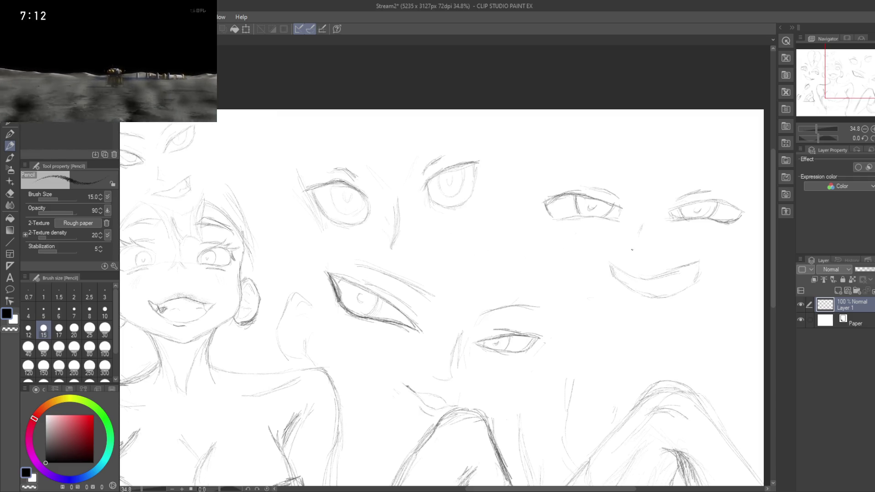
{"action": "left_click_drag", "start_coordinate": [625, 272], "coordinate": [654, 276]}
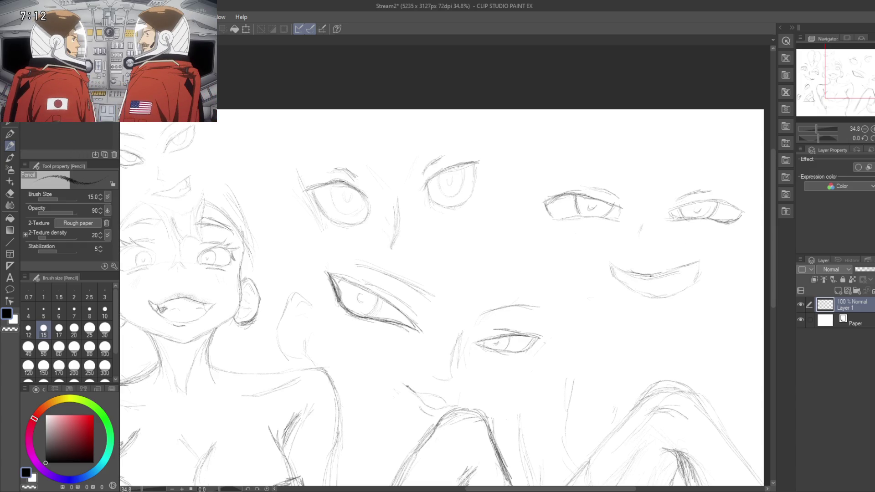
{"action": "mouse_move", "coordinate": [658, 273]}
{"action": "left_mouse_down"}
{"action": "mouse_move", "coordinate": [695, 262]}
{"action": "mouse_move", "coordinate": [695, 282]}
{"action": "left_mouse_up"}
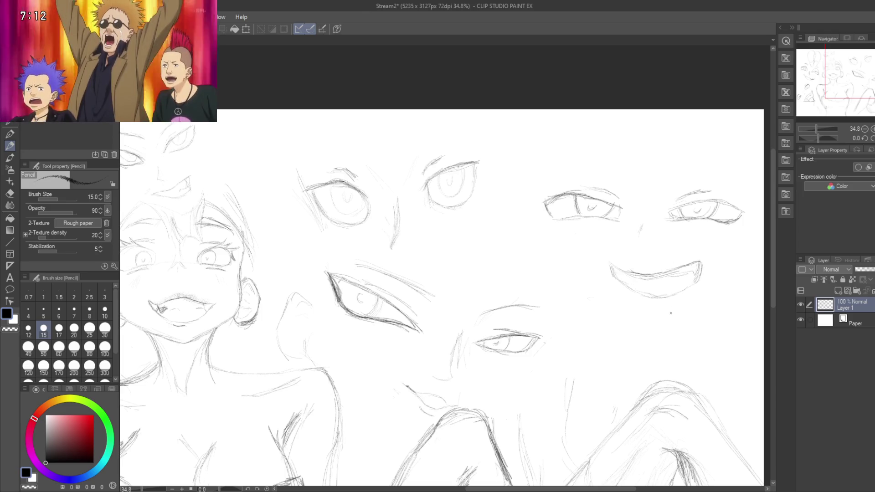
{"action": "left_click_drag", "start_coordinate": [635, 280], "coordinate": [659, 282]}
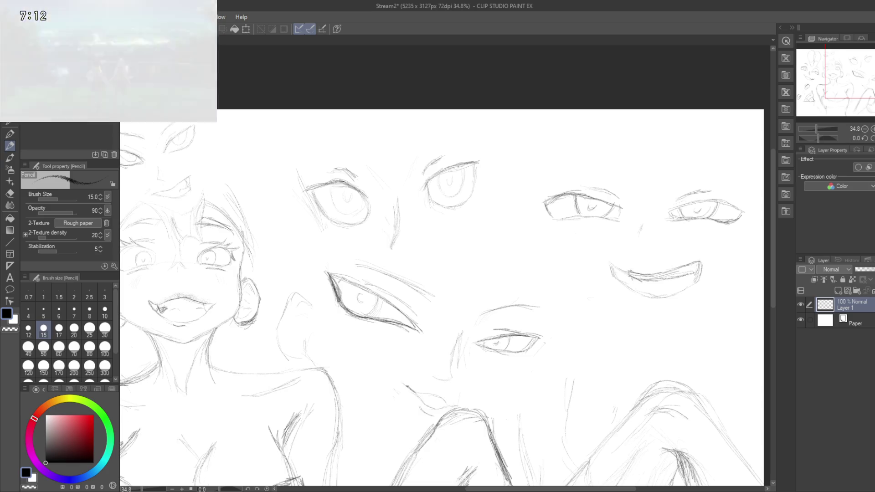
{"action": "mouse_move", "coordinate": [647, 276]}
{"action": "left_mouse_down"}
{"action": "mouse_move", "coordinate": [680, 268]}
{"action": "mouse_move", "coordinate": [629, 274]}
{"action": "left_mouse_up"}
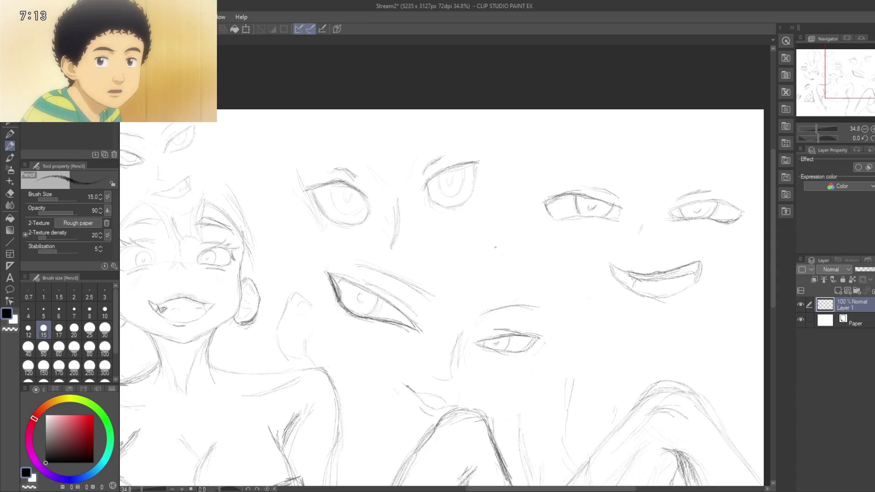
Step: Zoom out, then return to 26.7% centred on the girl figure, switching to the Eraser
{"action": "scroll", "coordinate": [481, 257], "scroll_direction": "down", "scroll_amount": 3}
{"action": "scroll", "coordinate": [481, 257], "scroll_direction": "down", "scroll_amount": 2}
{"action": "mouse_move", "coordinate": [450, 290]}
{"action": "left_mouse_down"}
{"action": "mouse_move", "coordinate": [524, 276]}
{"action": "mouse_move", "coordinate": [508, 306]}
{"action": "mouse_move", "coordinate": [577, 321]}
{"action": "left_mouse_up"}
{"action": "scroll", "coordinate": [508, 306], "scroll_direction": "up", "scroll_amount": 2}
{"action": "scroll", "coordinate": [508, 306], "scroll_direction": "up", "scroll_amount": 2}
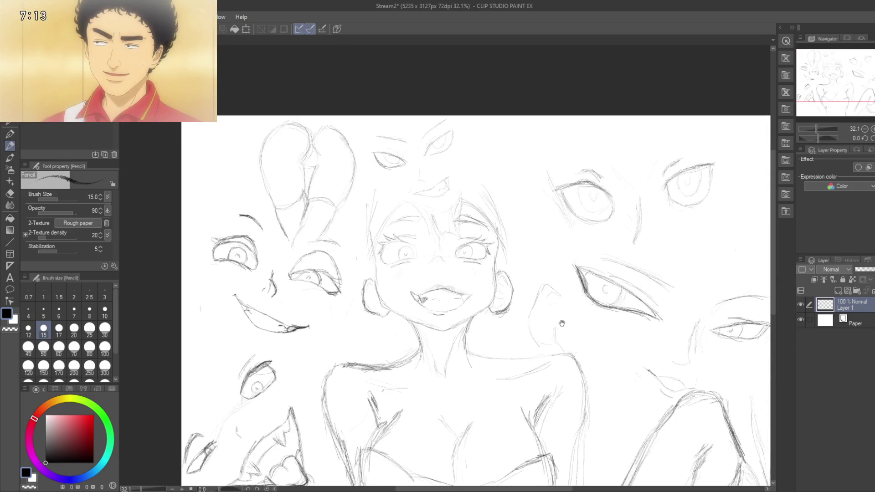
{"action": "scroll", "coordinate": [525, 191], "scroll_direction": "down", "scroll_amount": 2}
{"action": "scroll", "coordinate": [525, 192], "scroll_direction": "up", "scroll_amount": 1}
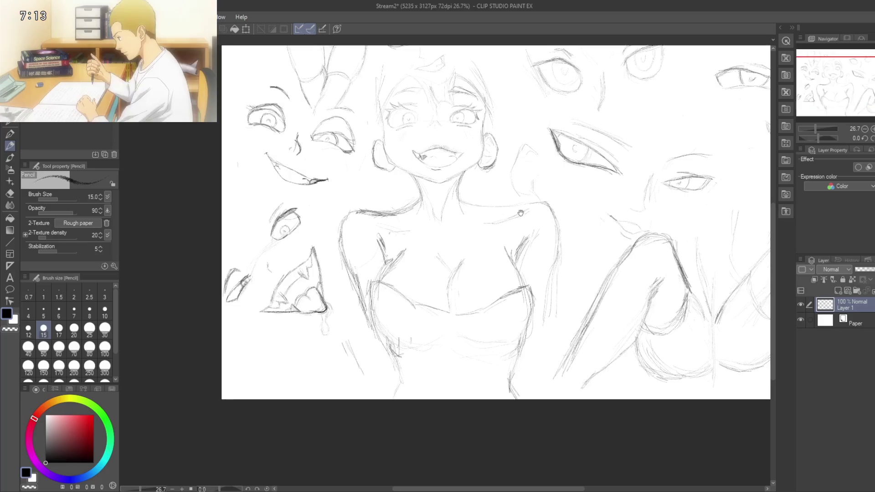
{"action": "left_click_drag", "start_coordinate": [525, 192], "coordinate": [469, 347]}
{"action": "key", "text": "e"}
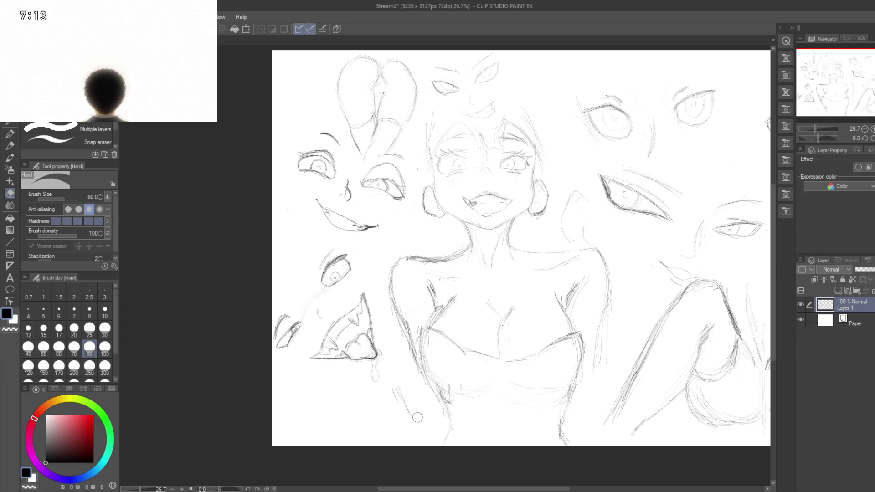
Step: Erase the faint stray strokes below the torso with a size-120 eraser, return to the Pencil and save
{"action": "key", "text": "bracketright"}
{"action": "key", "text": "bracketright"}
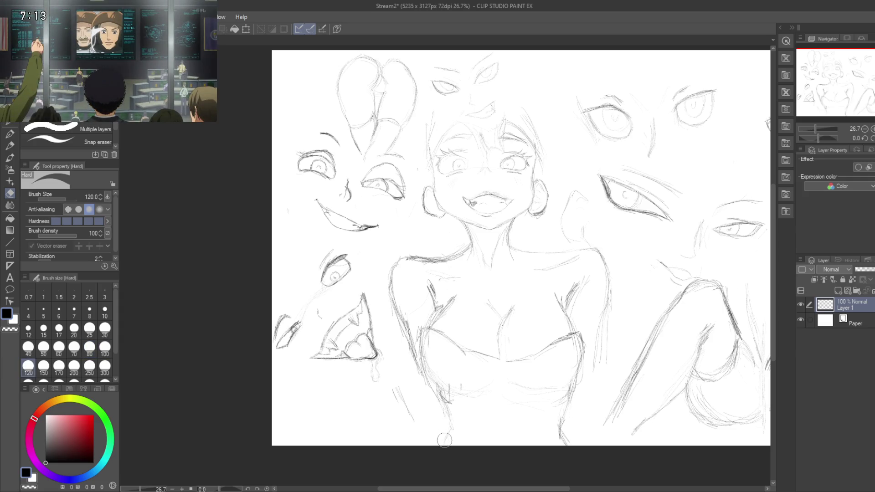
{"action": "mouse_move", "coordinate": [450, 434]}
{"action": "left_mouse_down"}
{"action": "mouse_move", "coordinate": [471, 394]}
{"action": "mouse_move", "coordinate": [436, 390]}
{"action": "left_mouse_up"}
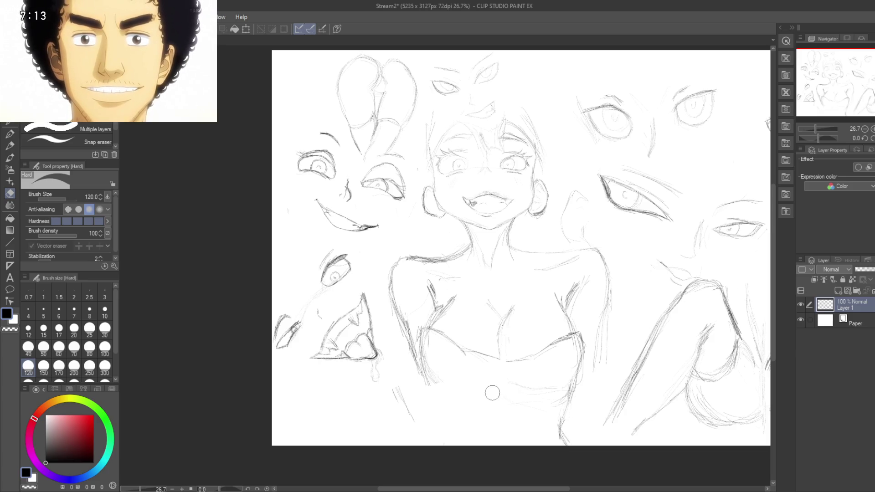
{"action": "mouse_move", "coordinate": [503, 387]}
{"action": "left_mouse_down"}
{"action": "mouse_move", "coordinate": [561, 414]}
{"action": "mouse_move", "coordinate": [421, 390]}
{"action": "mouse_move", "coordinate": [372, 407]}
{"action": "mouse_move", "coordinate": [479, 348]}
{"action": "mouse_move", "coordinate": [398, 319]}
{"action": "left_mouse_up"}
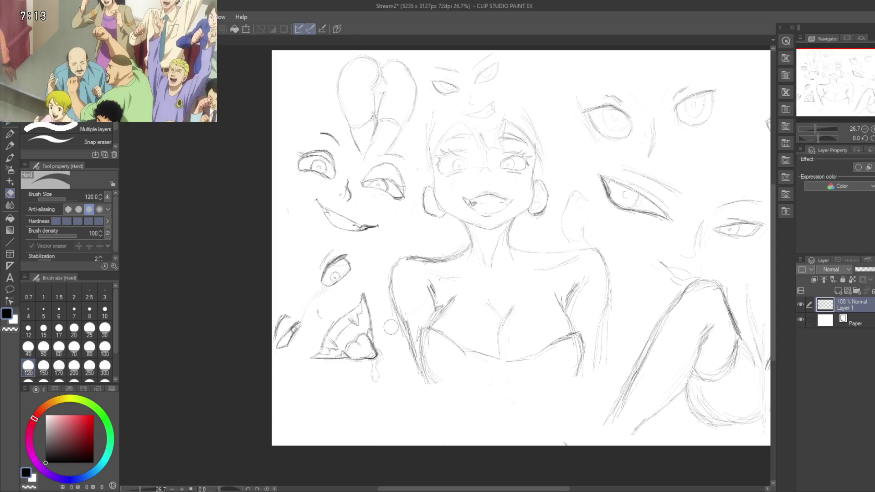
{"action": "key", "text": "p"}
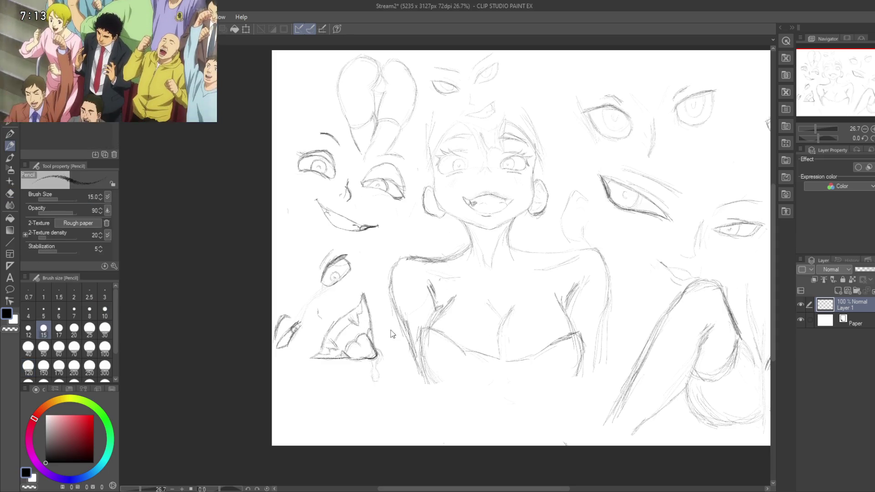
{"action": "key", "text": "ctrl+s"}
{"action": "left_click_drag", "start_coordinate": [420, 357], "coordinate": [382, 330]}
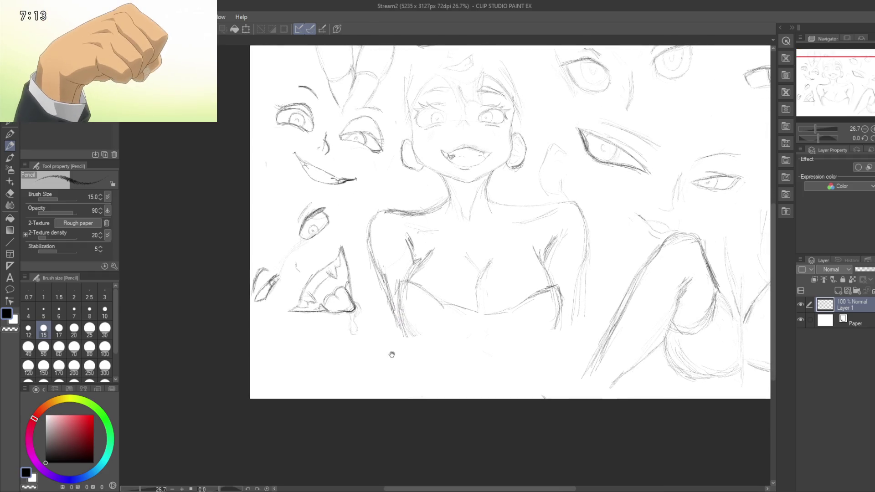
Step: Extend the canvas downward to 5235x4278px and save the enlarged drawing
{"action": "left_click_drag", "start_coordinate": [470, 361], "coordinate": [446, 375]}
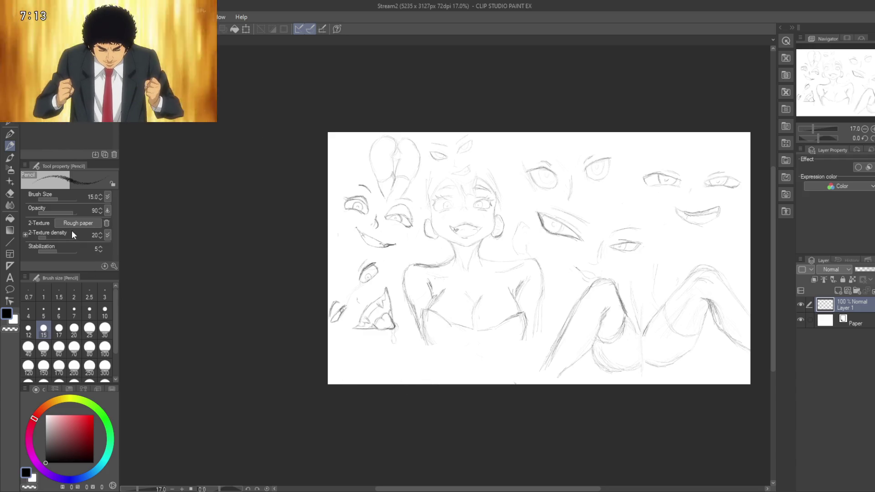
{"action": "key", "text": "ctrl+t"}
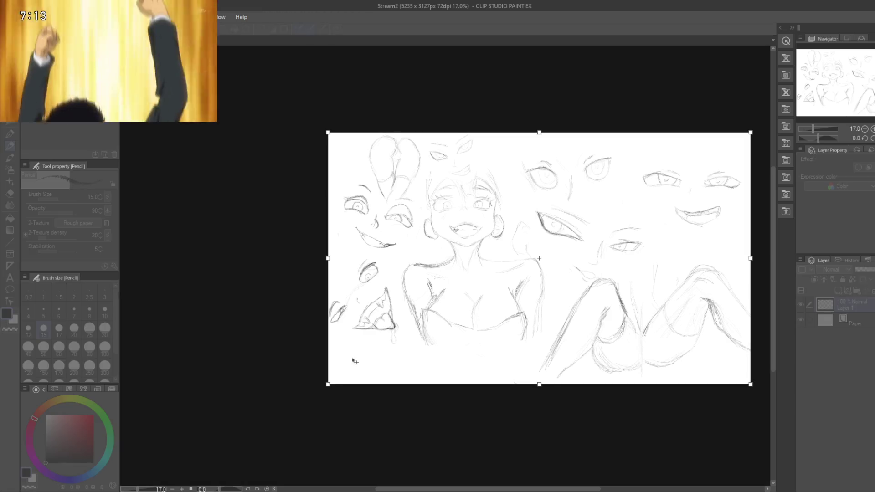
{"action": "left_click_drag", "start_coordinate": [540, 386], "coordinate": [539, 478]}
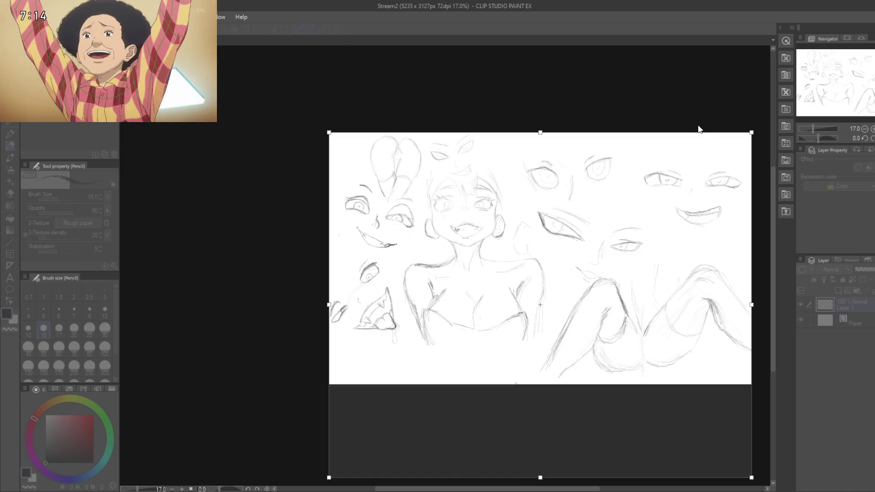
{"action": "key", "text": "Return"}
{"action": "mouse_move", "coordinate": [404, 306]}
{"action": "left_mouse_down"}
{"action": "mouse_move", "coordinate": [458, 294]}
{"action": "mouse_move", "coordinate": [436, 326]}
{"action": "left_mouse_up"}
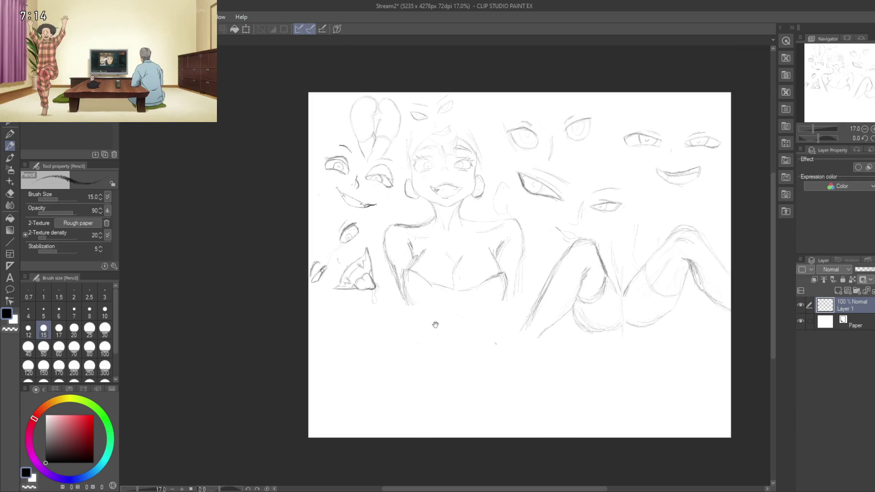
{"action": "key", "text": "ctrl+s"}
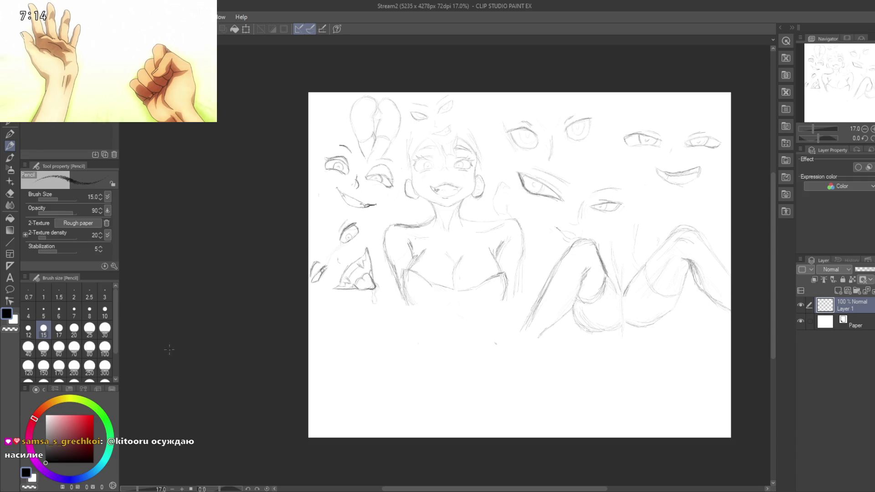
Step: Pan and zoom in to bring the blank space below the torso into view
{"action": "mouse_move", "coordinate": [387, 372]}
{"action": "left_mouse_down"}
{"action": "mouse_move", "coordinate": [396, 327]}
{"action": "mouse_move", "coordinate": [408, 330]}
{"action": "mouse_move", "coordinate": [437, 309]}
{"action": "mouse_move", "coordinate": [412, 354]}
{"action": "mouse_move", "coordinate": [437, 334]}
{"action": "left_mouse_up"}
{"action": "scroll", "coordinate": [407, 329], "scroll_direction": "up", "scroll_amount": 2}
{"action": "scroll", "coordinate": [405, 321], "scroll_direction": "up", "scroll_amount": 2}
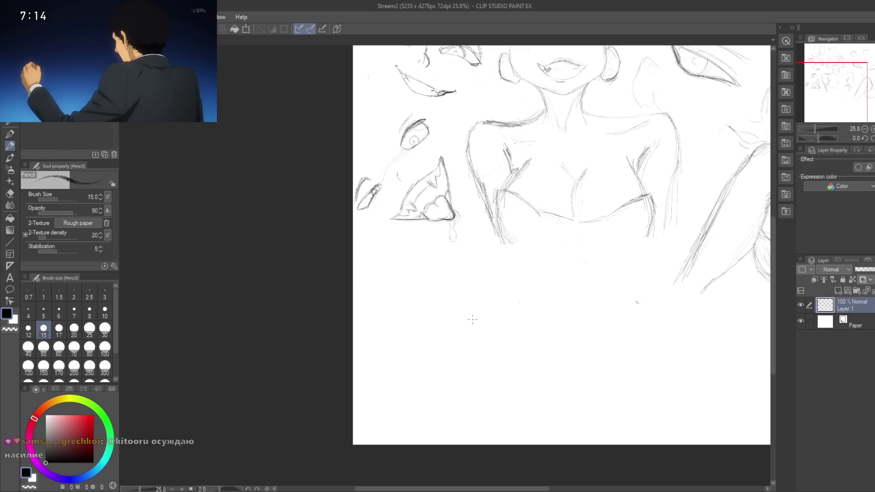
{"action": "mouse_move", "coordinate": [437, 362]}
{"action": "left_mouse_down"}
{"action": "mouse_move", "coordinate": [399, 332]}
{"action": "mouse_move", "coordinate": [437, 363]}
{"action": "left_mouse_up"}
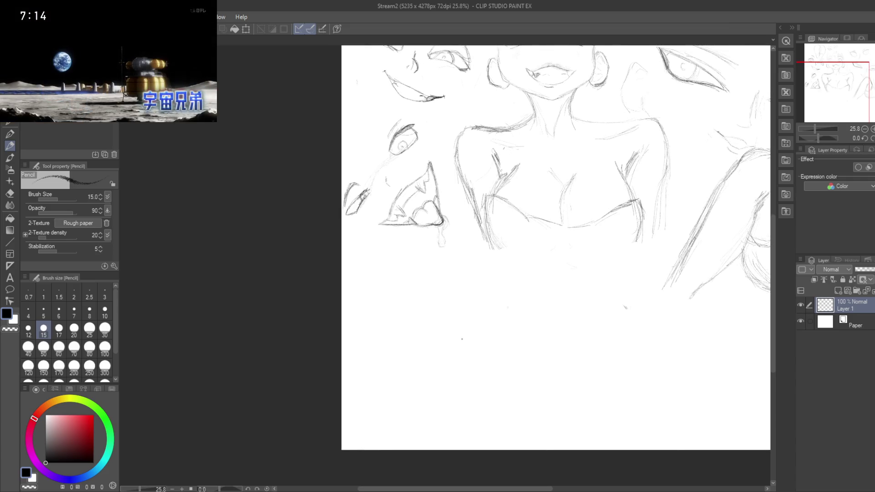
Step: Rough in a diagonal line with crossing strokes in the blank area below the torso
{"action": "left_click", "coordinate": [521, 304]}
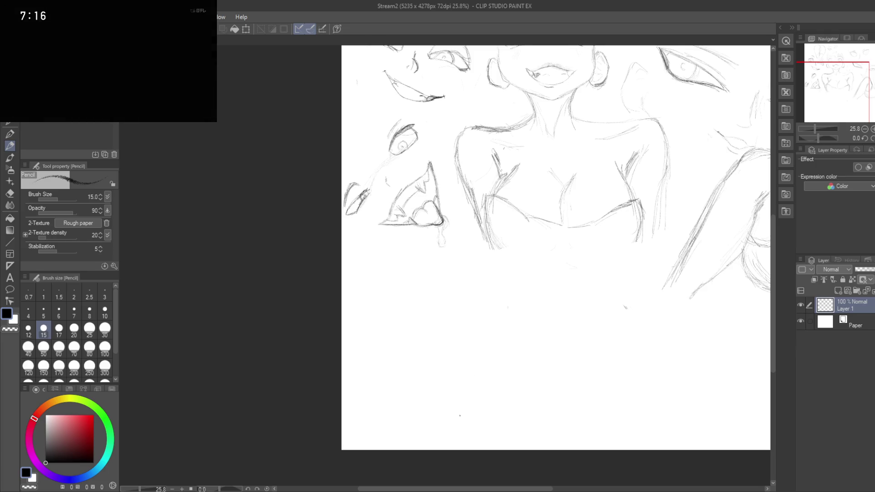
{"action": "left_click_drag", "start_coordinate": [460, 416], "coordinate": [529, 304]}
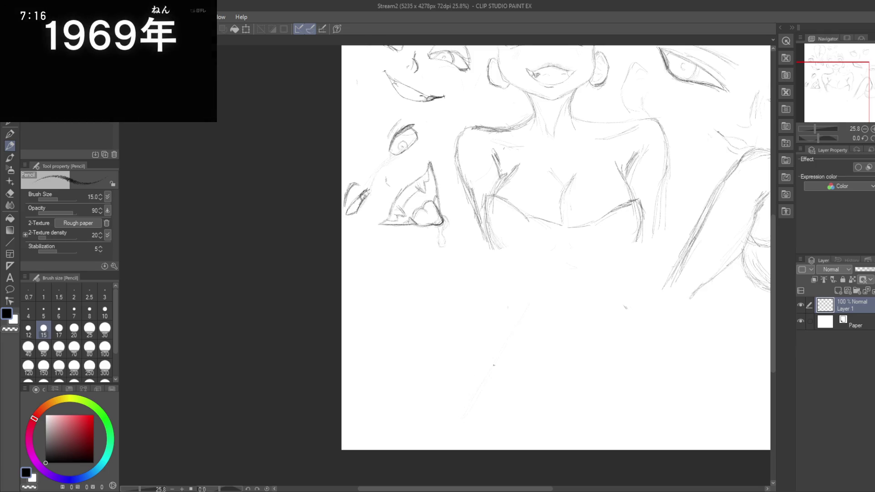
{"action": "left_click_drag", "start_coordinate": [476, 400], "coordinate": [492, 359]}
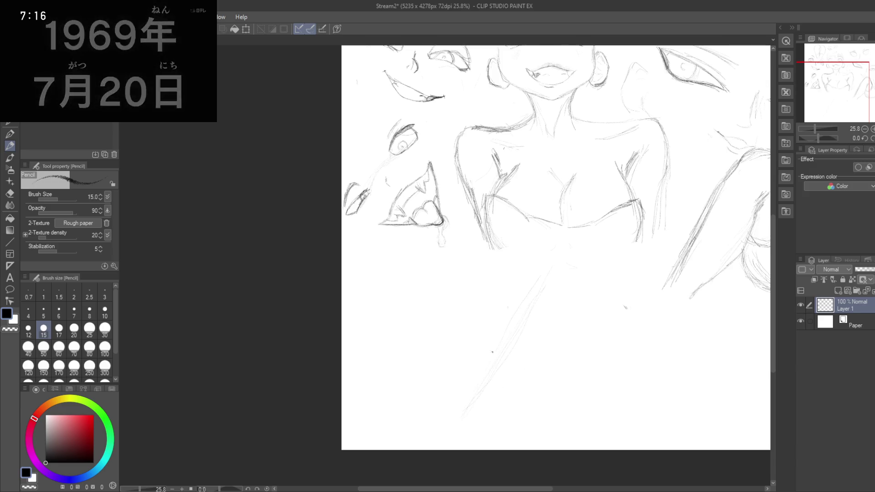
{"action": "left_click_drag", "start_coordinate": [478, 337], "coordinate": [527, 357]}
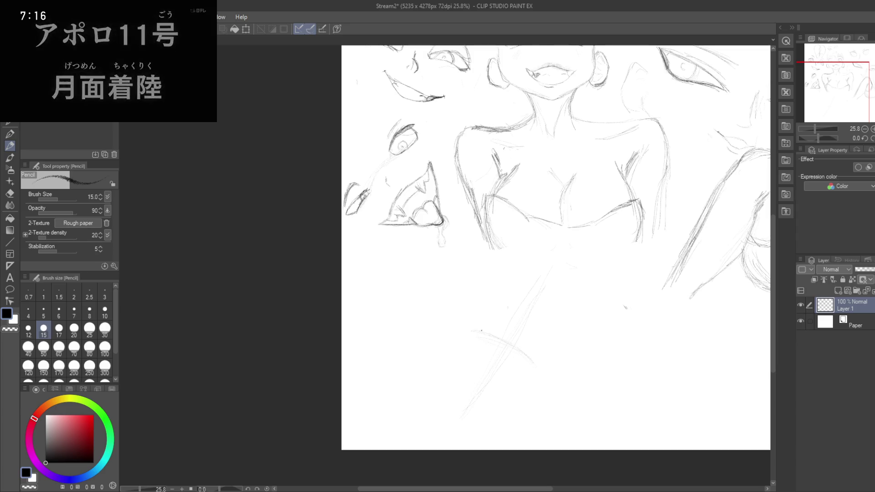
{"action": "left_click_drag", "start_coordinate": [468, 328], "coordinate": [537, 363]}
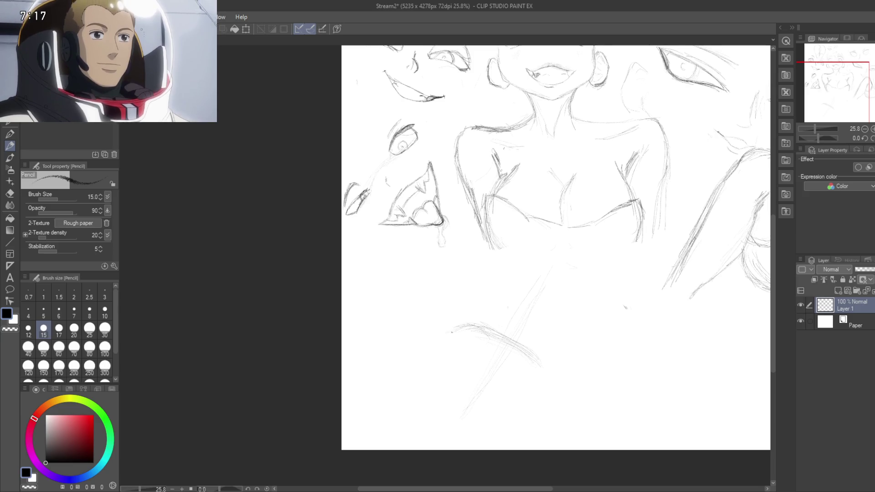
Step: Draw a new line sweeping to the lower left and add faint strokes along the figure's lower curve
{"action": "left_click_drag", "start_coordinate": [456, 327], "coordinate": [403, 338]}
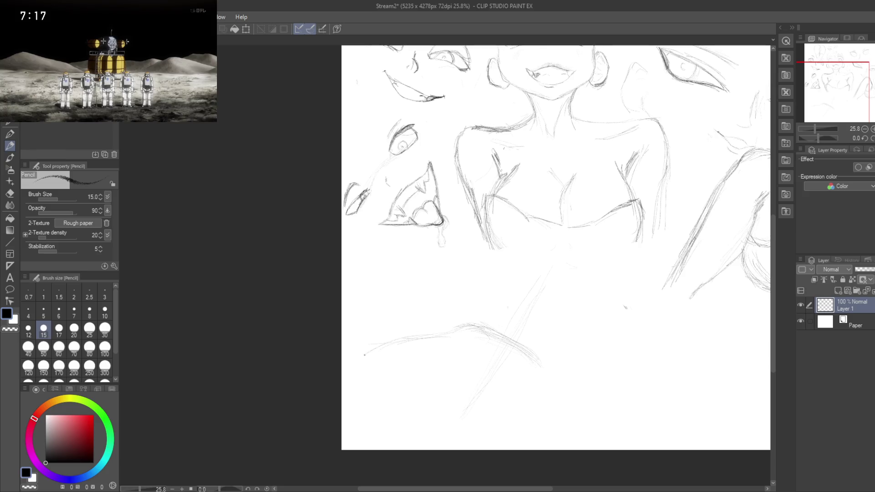
{"action": "left_click_drag", "start_coordinate": [404, 339], "coordinate": [353, 360]}
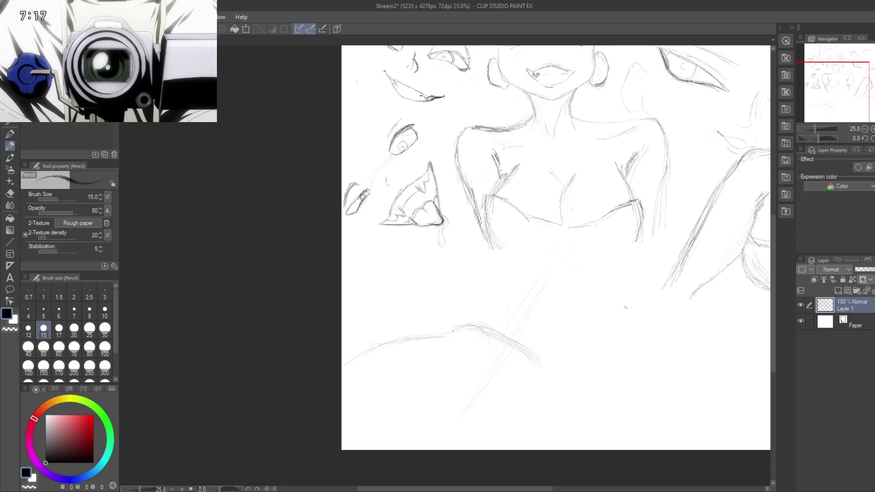
{"action": "left_click_drag", "start_coordinate": [467, 327], "coordinate": [490, 335]}
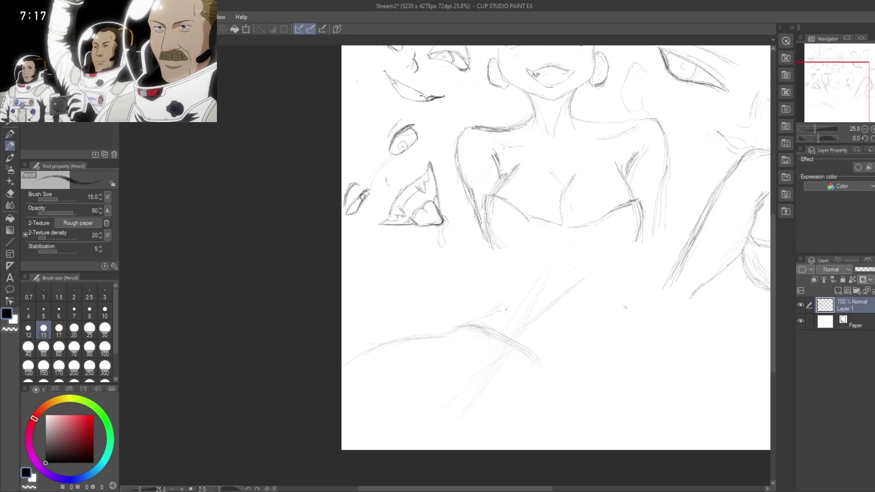
{"action": "left_click_drag", "start_coordinate": [504, 311], "coordinate": [524, 299]}
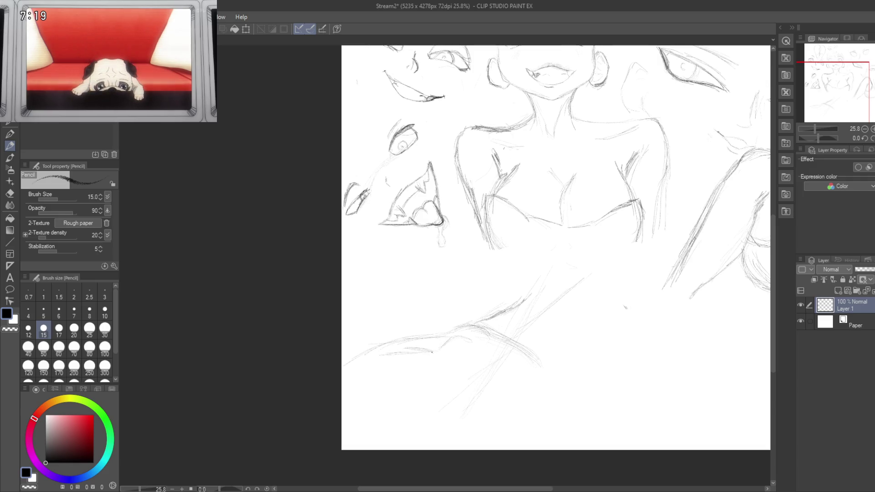
Step: Start the new head outline with a short curved stroke at the lower left
{"action": "mouse_move", "coordinate": [352, 362]}
{"action": "left_mouse_down"}
{"action": "mouse_move", "coordinate": [369, 359]}
{"action": "mouse_move", "coordinate": [344, 367]}
{"action": "left_mouse_up"}
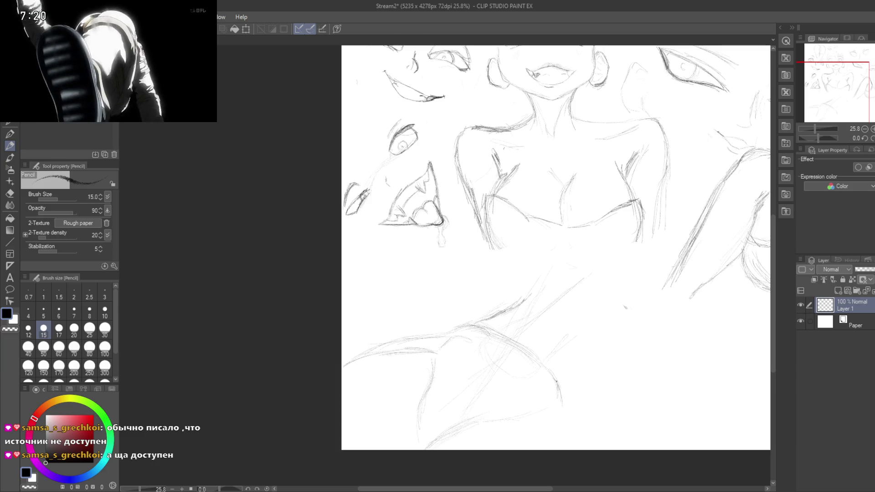
Step: Curve the new shape's right edge upward and add a short interior stroke
{"action": "left_click_drag", "start_coordinate": [539, 411], "coordinate": [554, 397]}
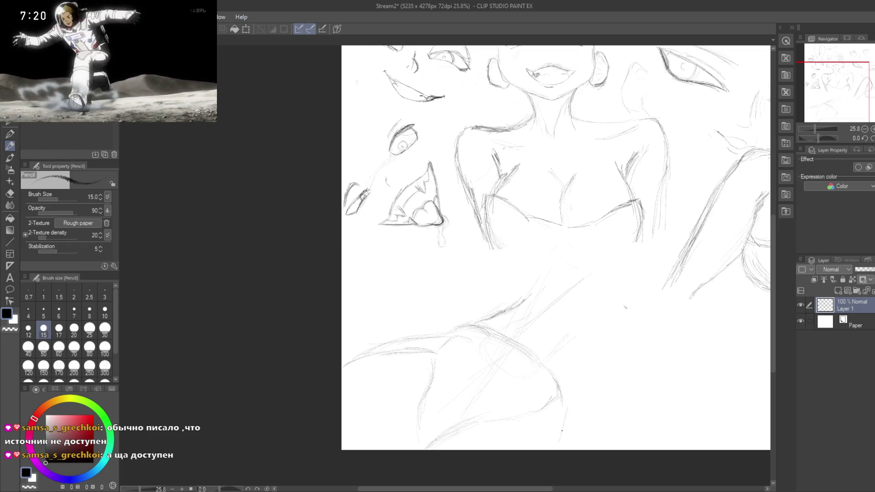
{"action": "left_click_drag", "start_coordinate": [566, 421], "coordinate": [561, 440]}
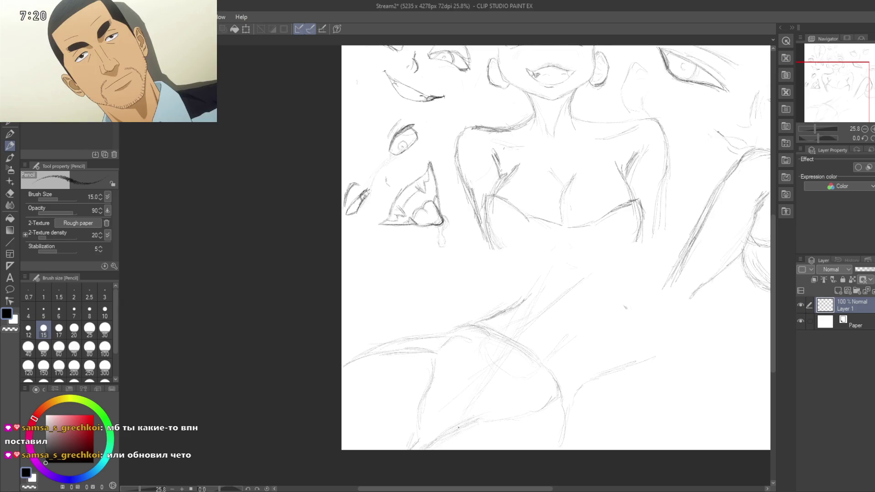
{"action": "left_click_drag", "start_coordinate": [484, 412], "coordinate": [492, 412]}
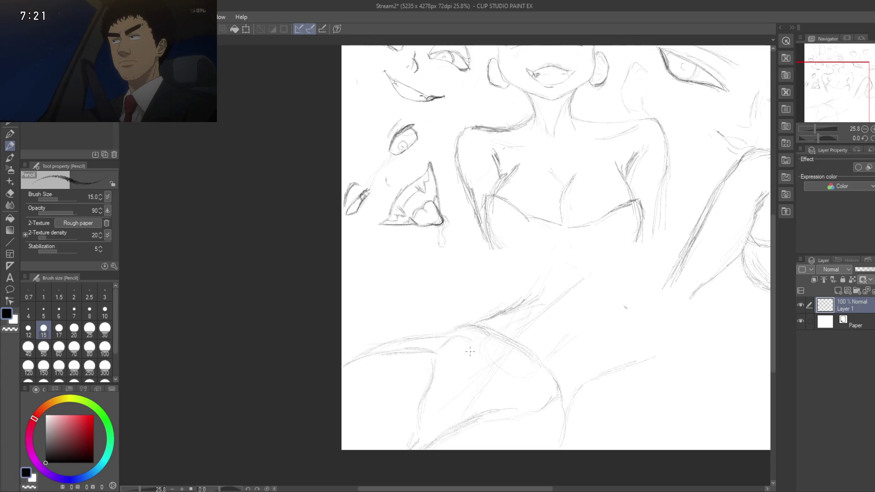
{"action": "mouse_move", "coordinate": [611, 296]}
{"action": "left_mouse_down"}
{"action": "mouse_move", "coordinate": [483, 295]}
{"action": "mouse_move", "coordinate": [506, 383]}
{"action": "left_mouse_up"}
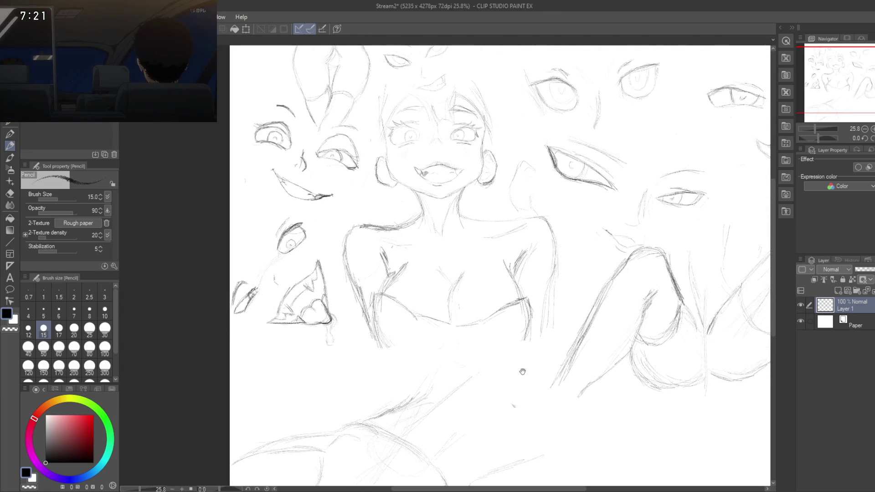
Step: Save the Stream2 sketch page with Ctrl+S
{"action": "scroll", "coordinate": [525, 374], "scroll_direction": "down", "scroll_amount": 3}
{"action": "scroll", "coordinate": [538, 376], "scroll_direction": "up", "scroll_amount": 2}
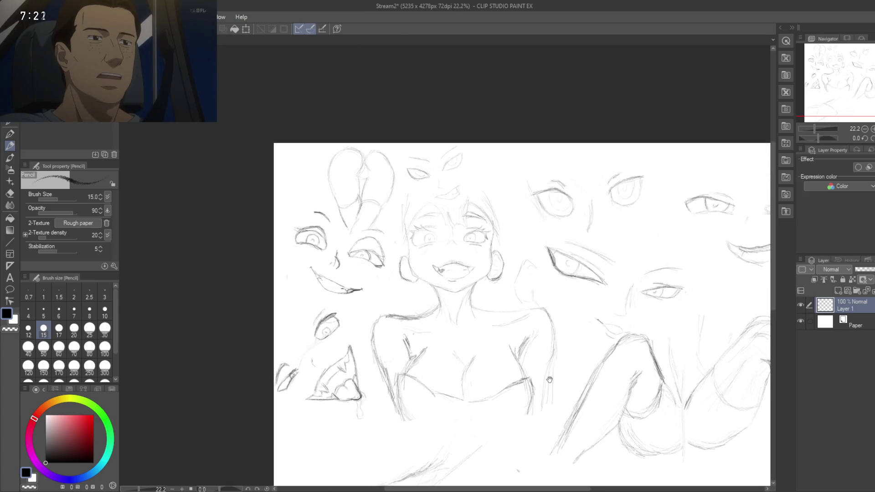
{"action": "key", "text": "ctrl+s"}
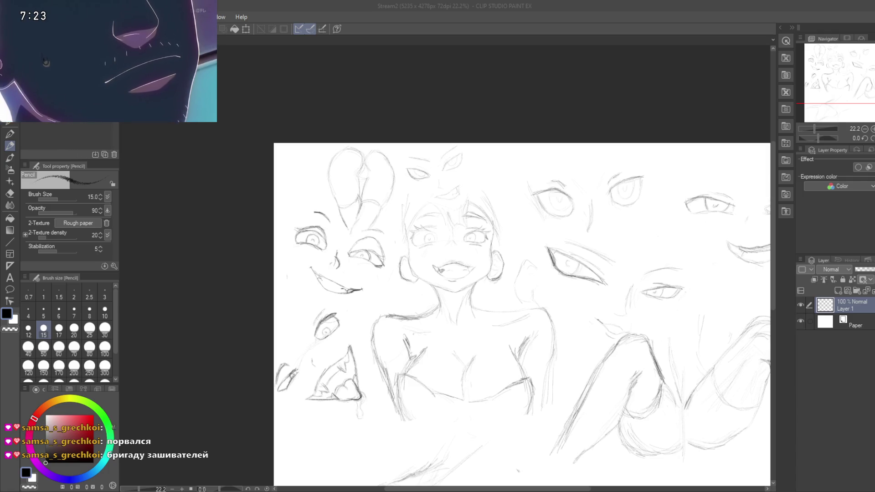
Step: Refocus the drawing window and pan the view toward the lower sketches
{"action": "left_click", "coordinate": [322, 314]}
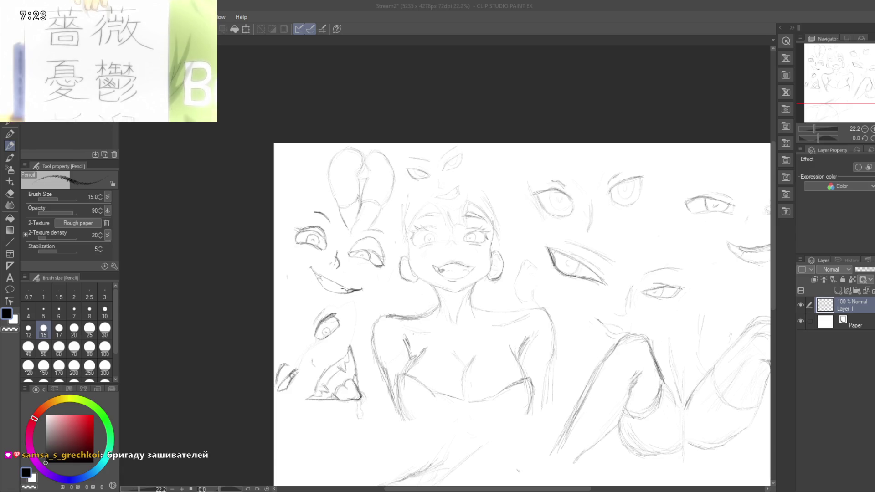
{"action": "left_click", "coordinate": [502, 75]}
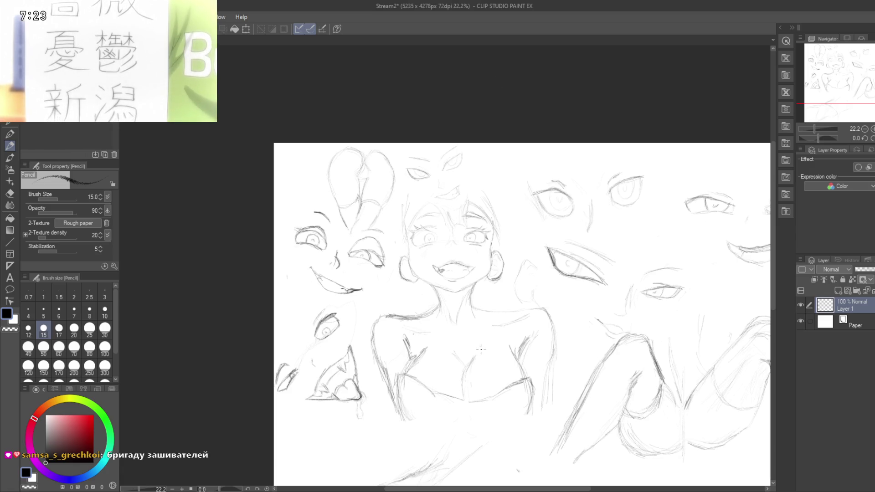
{"action": "mouse_move", "coordinate": [322, 412]}
{"action": "left_mouse_down"}
{"action": "mouse_move", "coordinate": [361, 314]}
{"action": "mouse_move", "coordinate": [344, 324]}
{"action": "mouse_move", "coordinate": [354, 374]}
{"action": "mouse_move", "coordinate": [382, 301]}
{"action": "left_mouse_up"}
Step: Zoom beside the lower eye sketch and pencil a small closed oval in three strokes
{"action": "mouse_move", "coordinate": [438, 316]}
{"action": "left_mouse_down"}
{"action": "mouse_move", "coordinate": [367, 332]}
{"action": "mouse_move", "coordinate": [452, 244]}
{"action": "mouse_move", "coordinate": [369, 313]}
{"action": "mouse_move", "coordinate": [408, 309]}
{"action": "mouse_move", "coordinate": [418, 318]}
{"action": "left_mouse_up"}
{"action": "scroll", "coordinate": [390, 343], "scroll_direction": "up", "scroll_amount": 2}
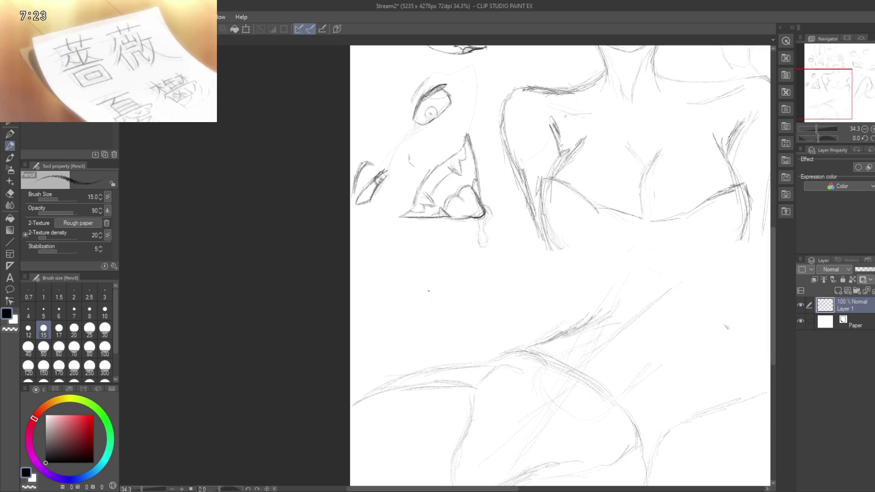
{"action": "left_click_drag", "start_coordinate": [431, 300], "coordinate": [411, 274]}
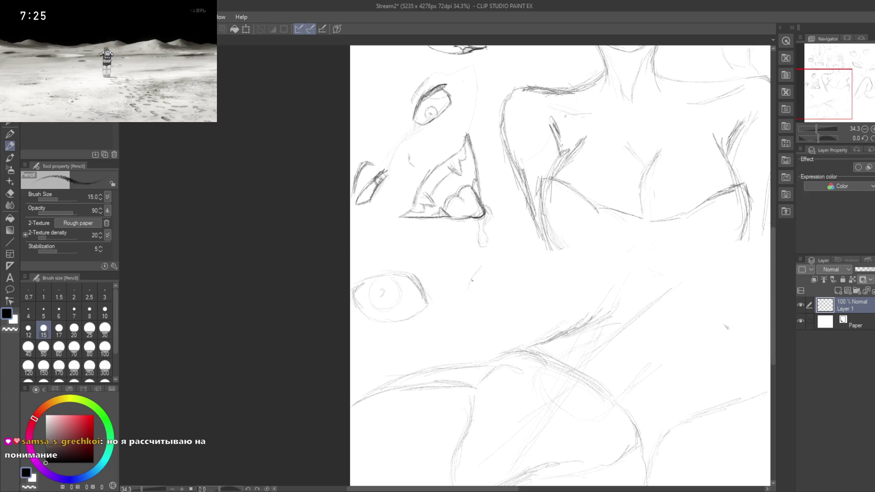
{"action": "left_click_drag", "start_coordinate": [470, 283], "coordinate": [503, 252]}
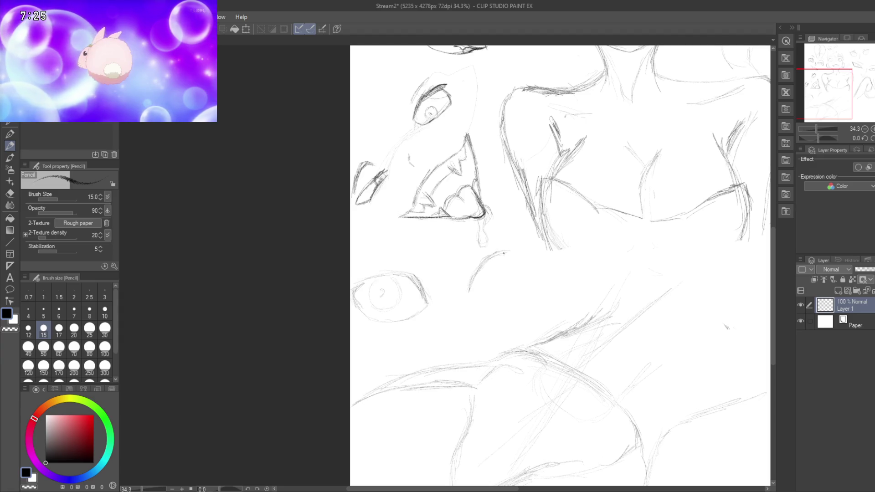
{"action": "mouse_move", "coordinate": [518, 257]}
{"action": "left_mouse_down"}
{"action": "mouse_move", "coordinate": [499, 251]}
{"action": "mouse_move", "coordinate": [523, 263]}
{"action": "left_mouse_up"}
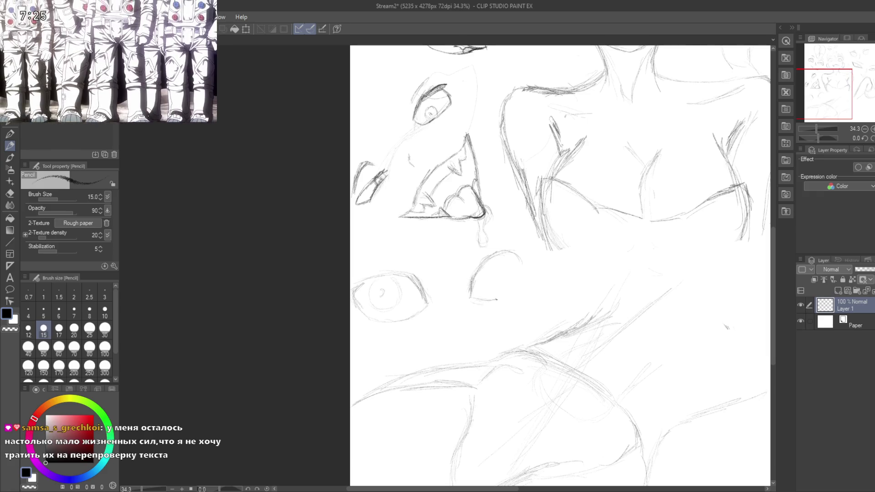
{"action": "left_click_drag", "start_coordinate": [488, 297], "coordinate": [519, 284]}
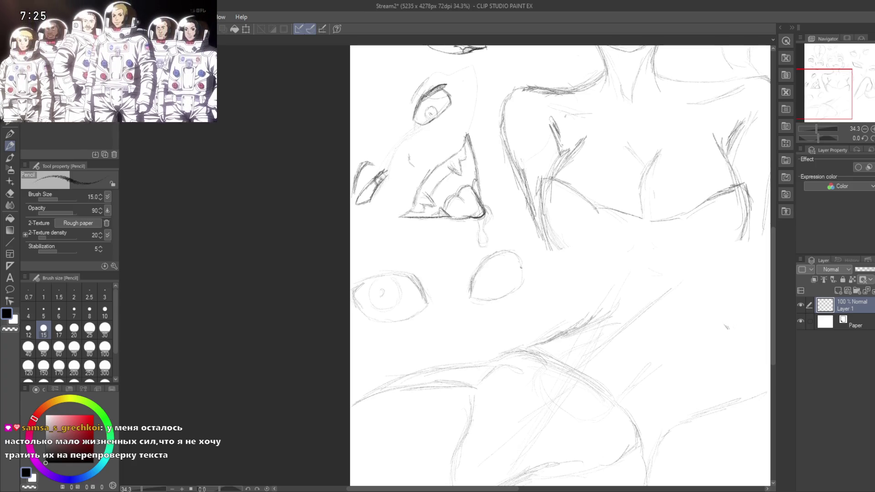